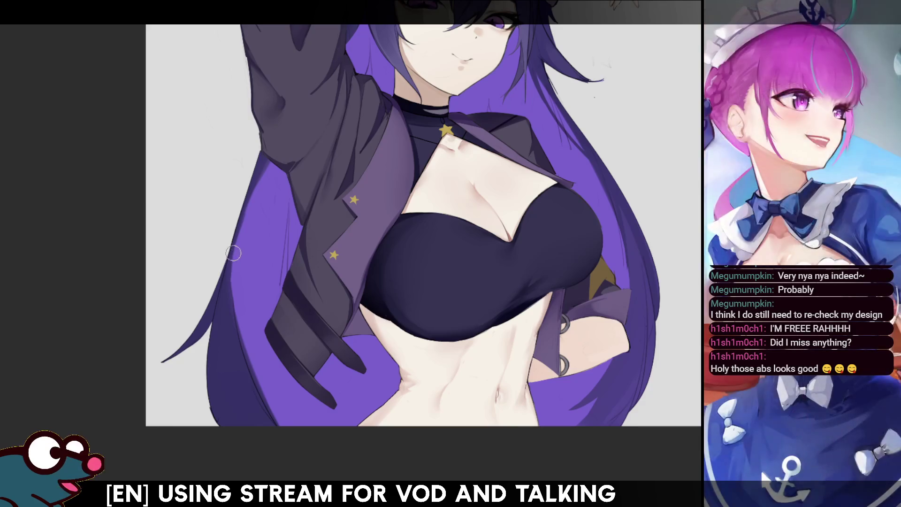
Step: Mirror-check the canvas, then repaint and refine the left edge of the purple hair
key("m")
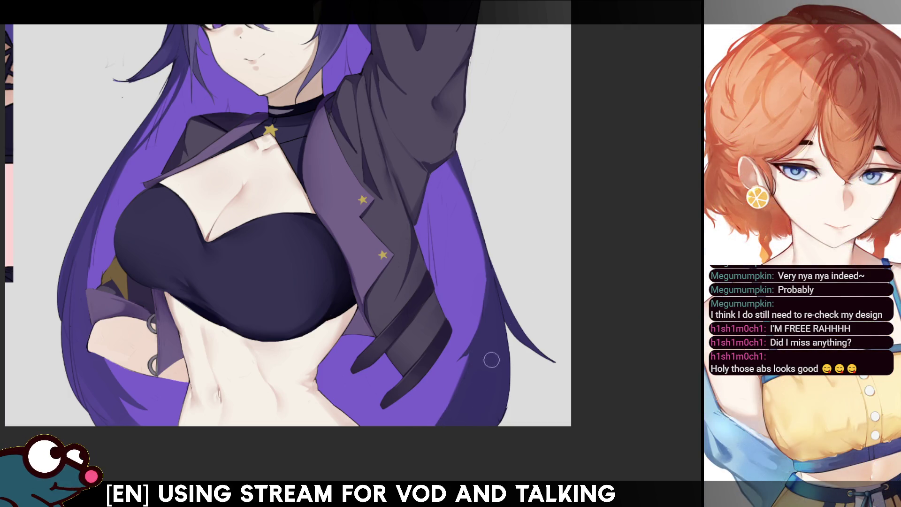
key("m")
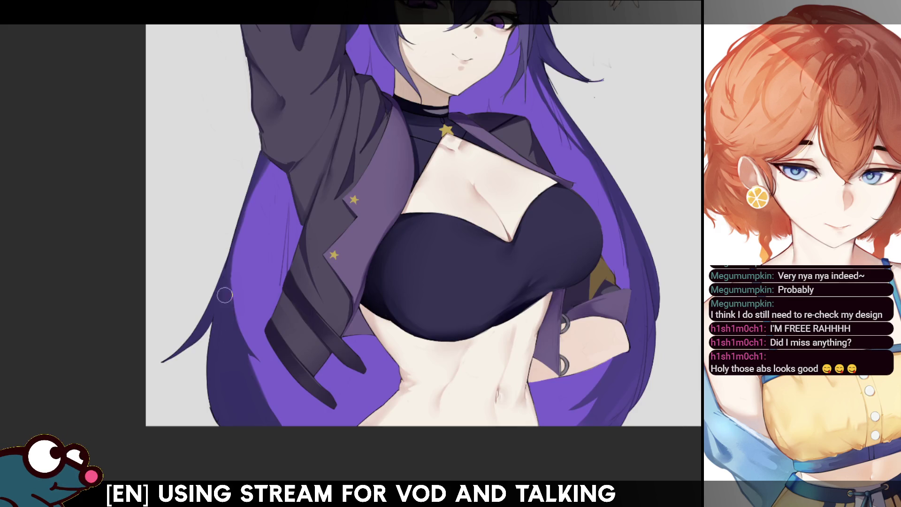
mouse_move(231, 274)
left_mouse_down()
mouse_move(256, 163)
mouse_move(222, 274)
left_mouse_up()
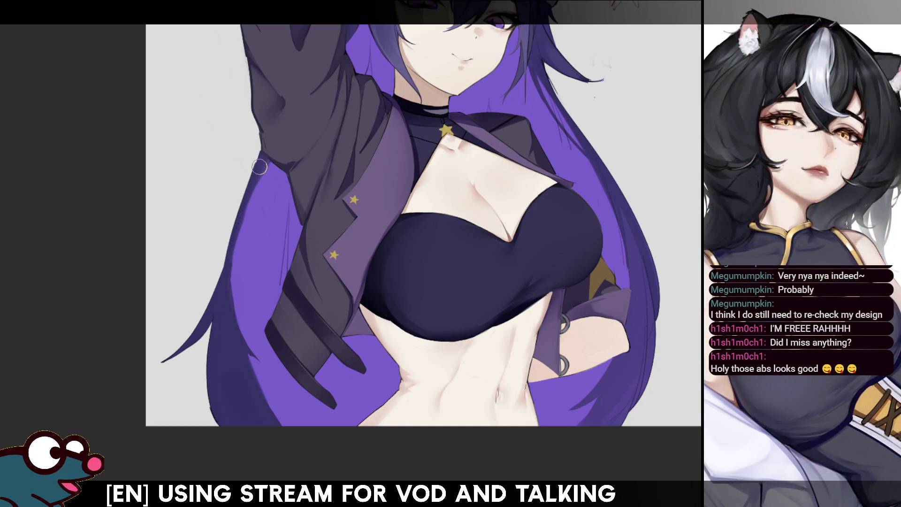
mouse_move(222, 274)
left_mouse_down()
mouse_move(262, 157)
mouse_move(216, 319)
mouse_move(258, 163)
mouse_move(215, 305)
left_mouse_up()
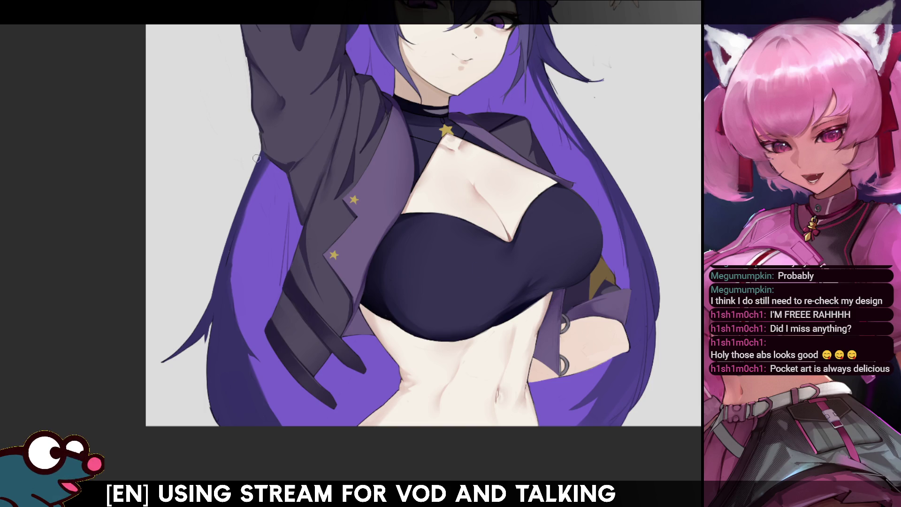
scroll(367, 112, "up", 3)
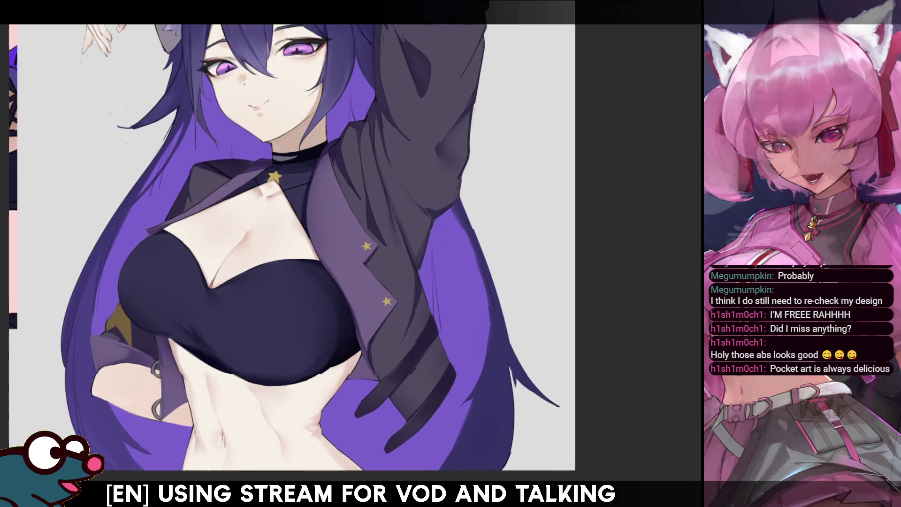
key("h")
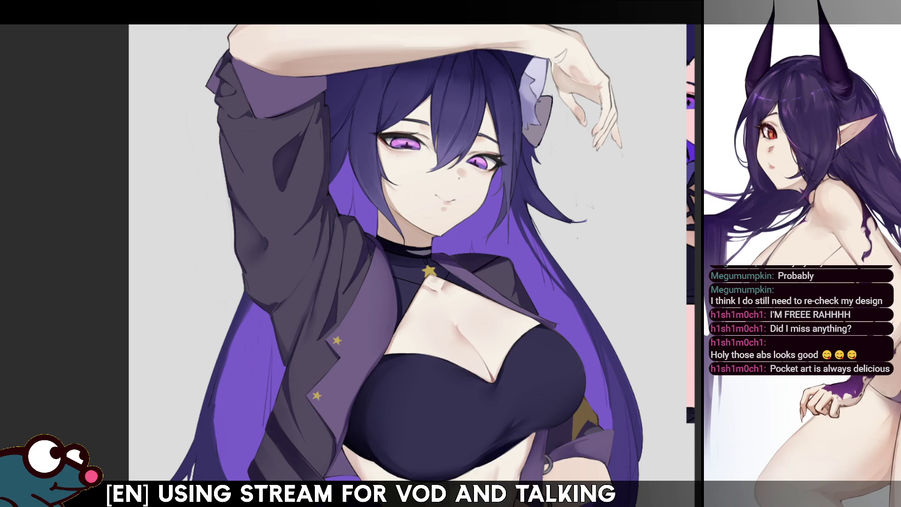
scroll(97, 173, "down", 3)
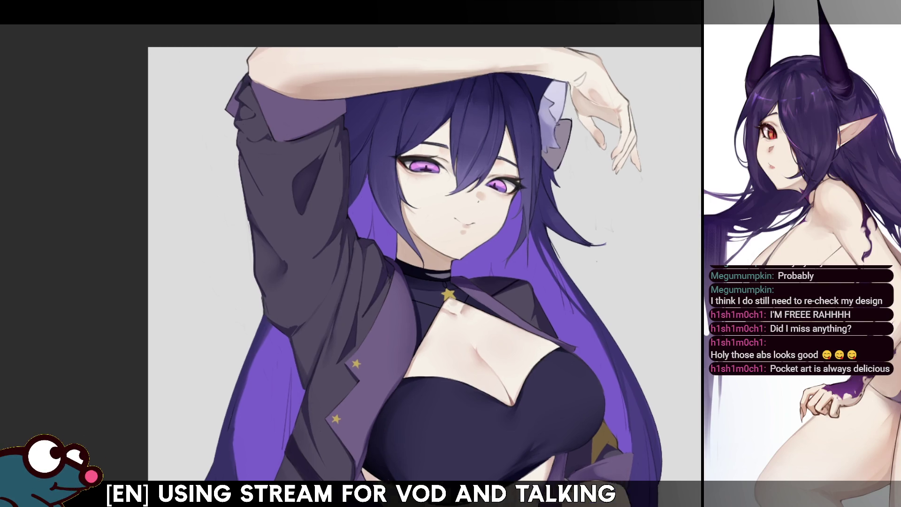
scroll(385, 145, "up", 3)
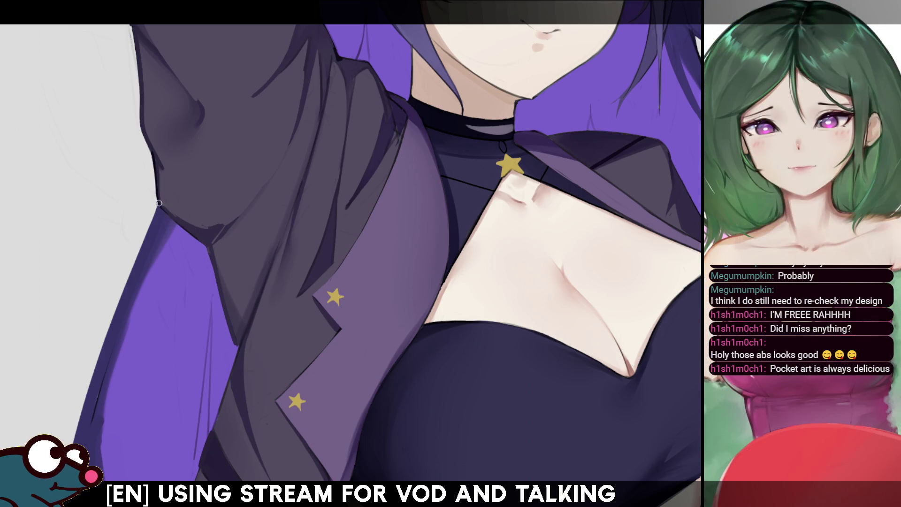
key("h")
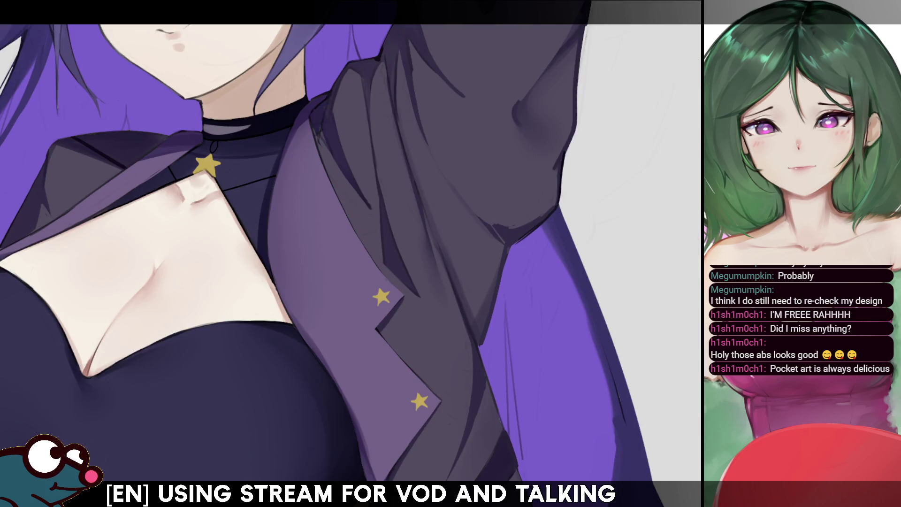
key("minus")
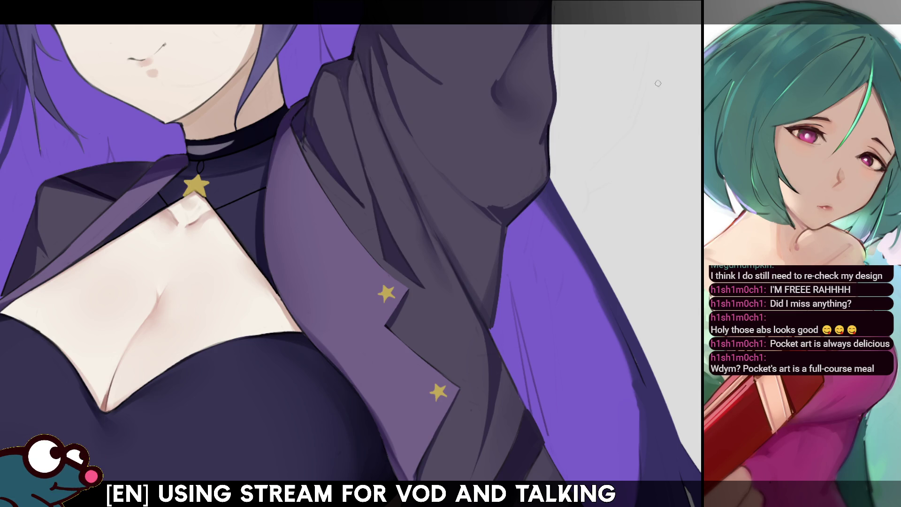
left_click_drag(513, 188, 487, 262)
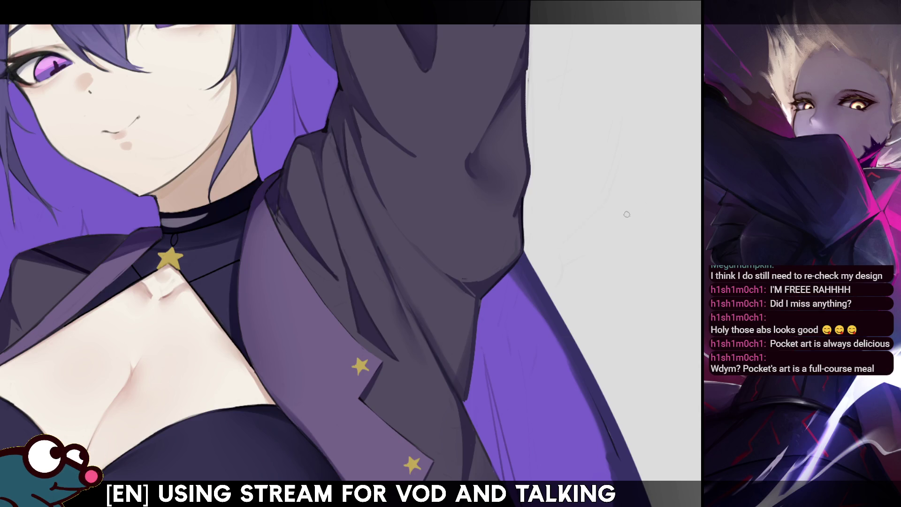
scroll(351, 253, "down", 3)
scroll(351, 254, "up", 4)
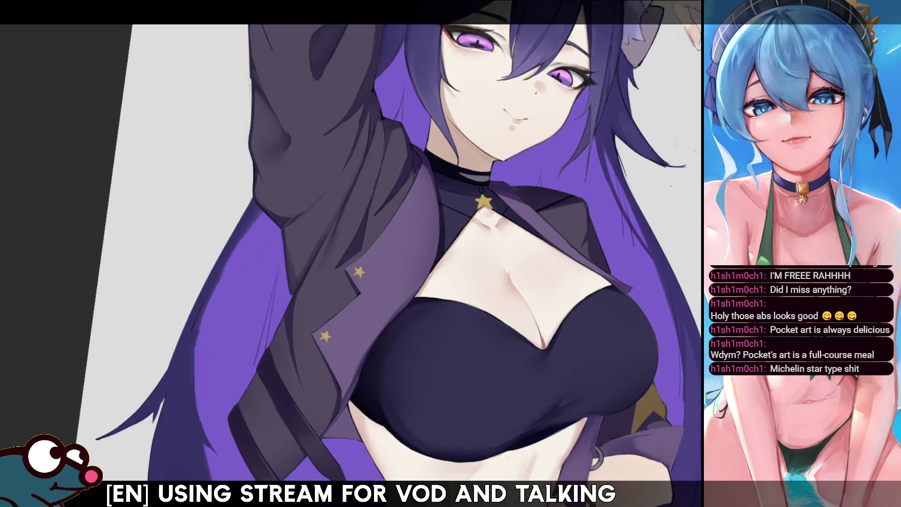
left_click_drag(481, 255, 224, 143)
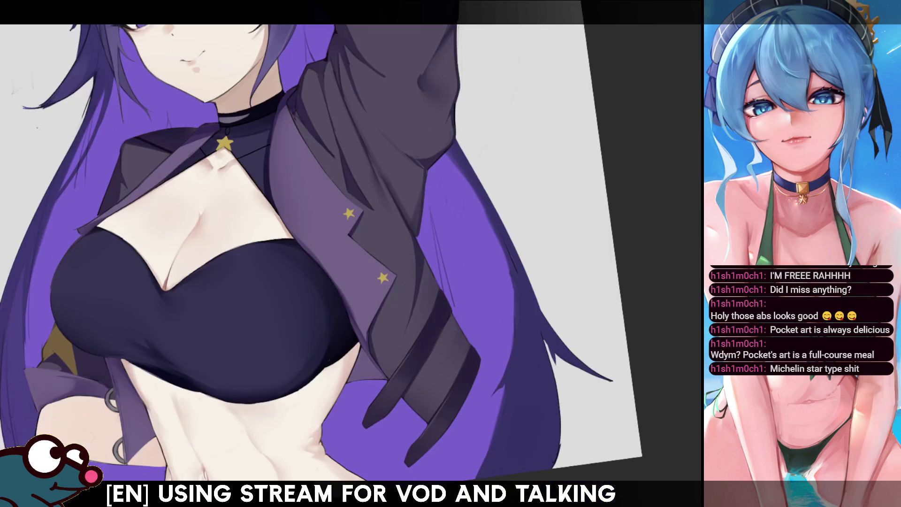
left_click_drag(338, 254, 366, 296)
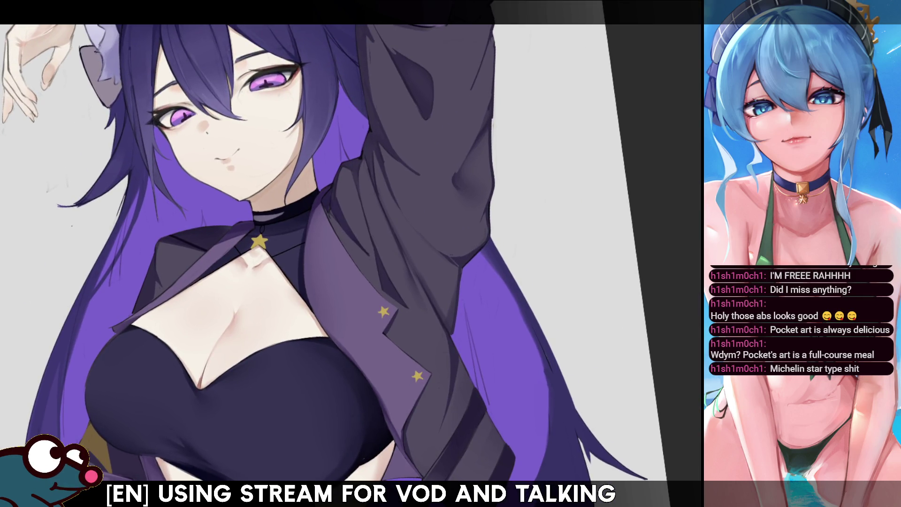
left_click_drag(468, 262, 462, 145)
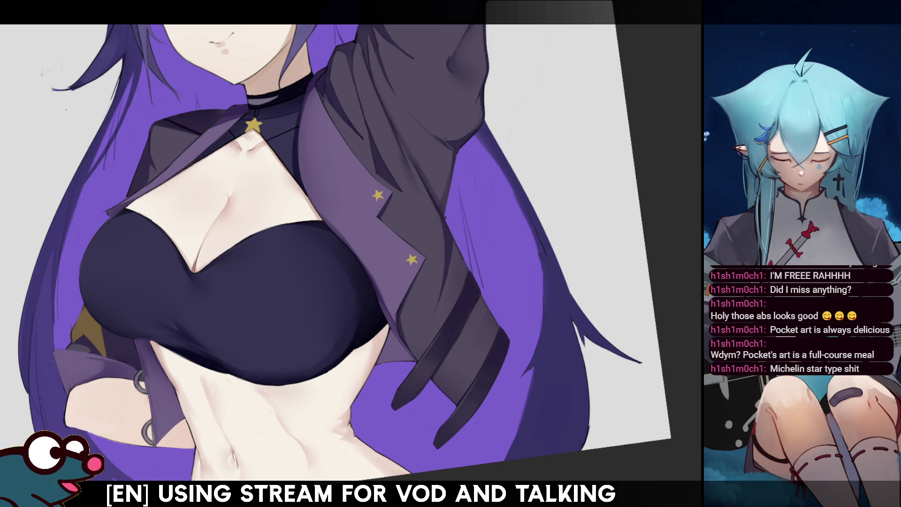
scroll(352, 247, "down", 5)
scroll(352, 247, "up", 3)
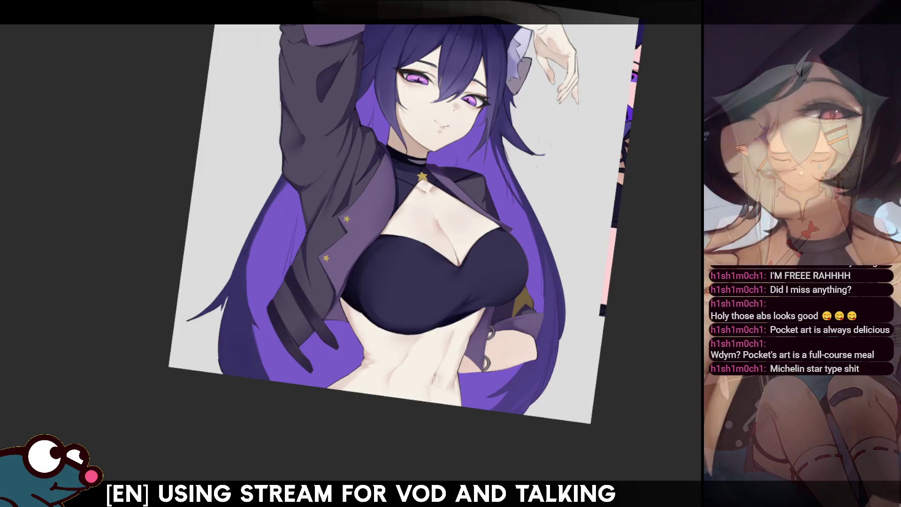
key("m")
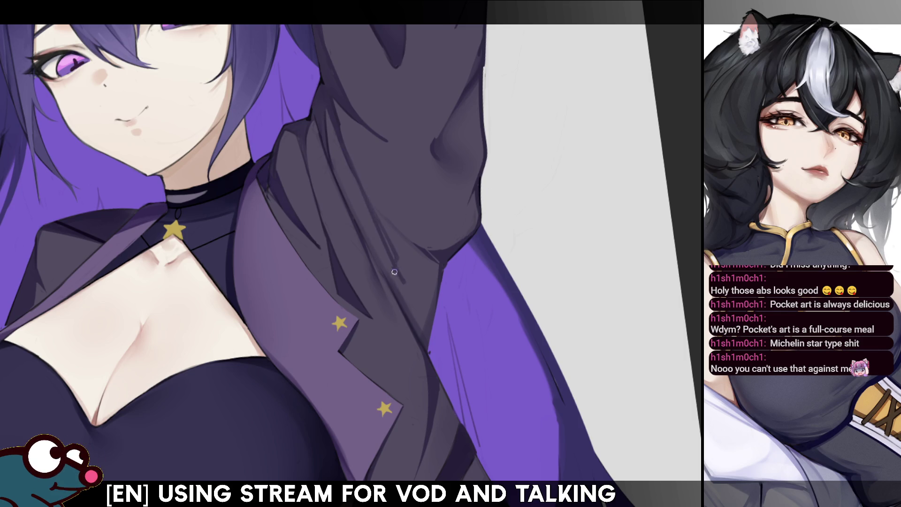
key("h")
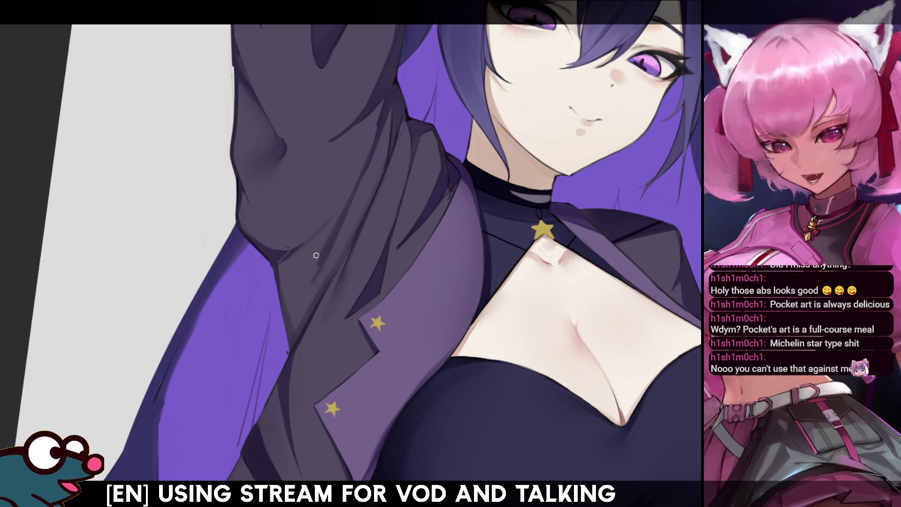
key("h")
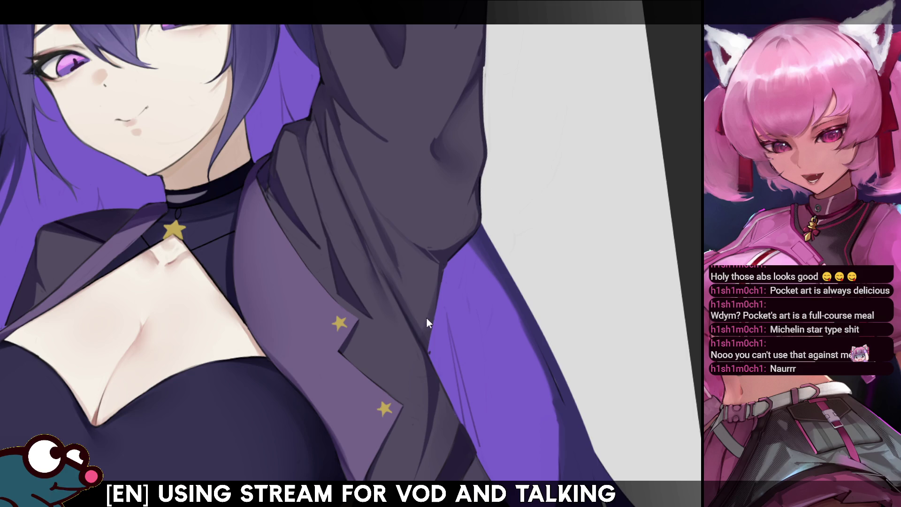
left_click_drag(426, 344, 424, 283)
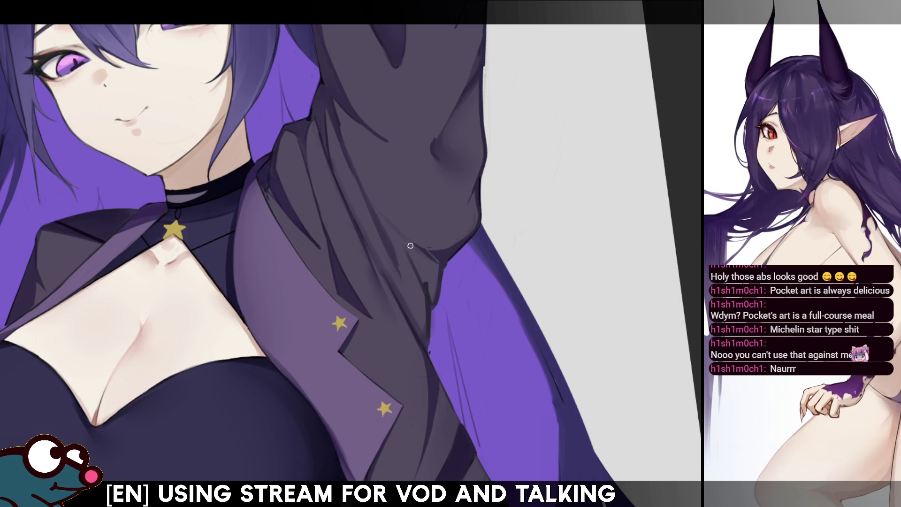
key("h")
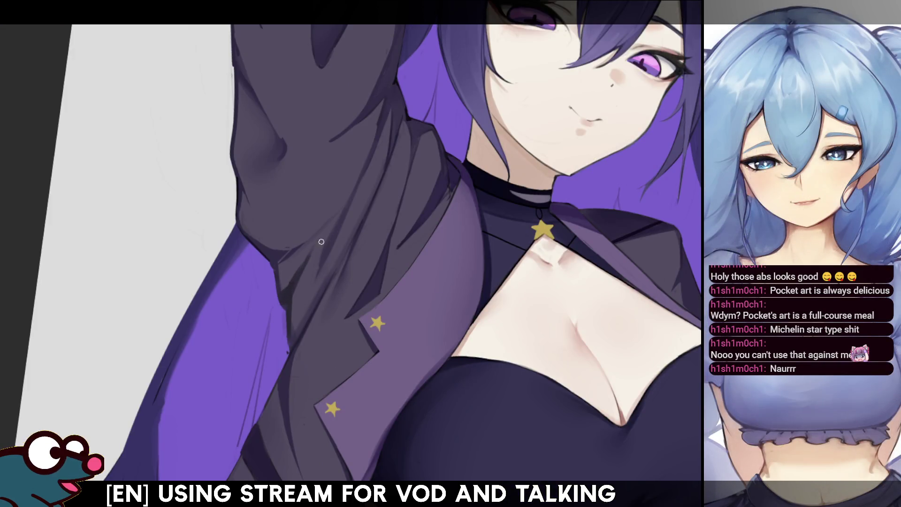
key("h")
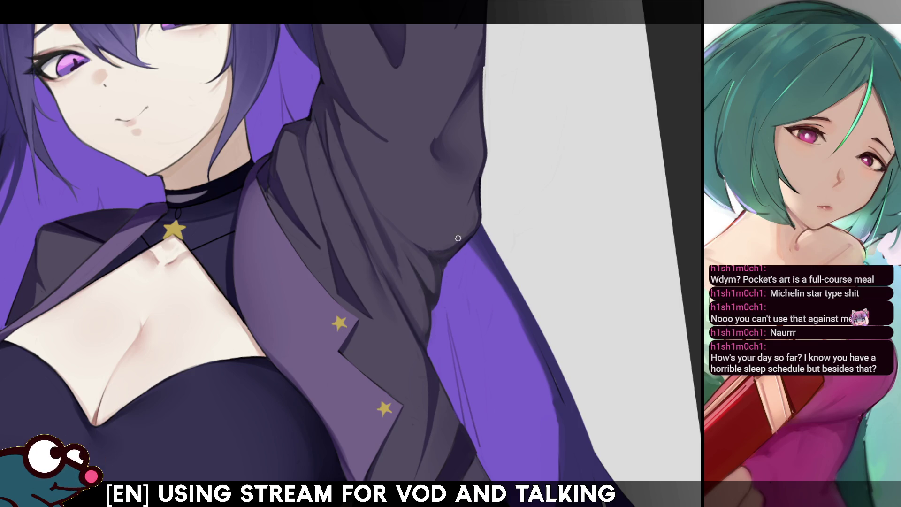
key("h")
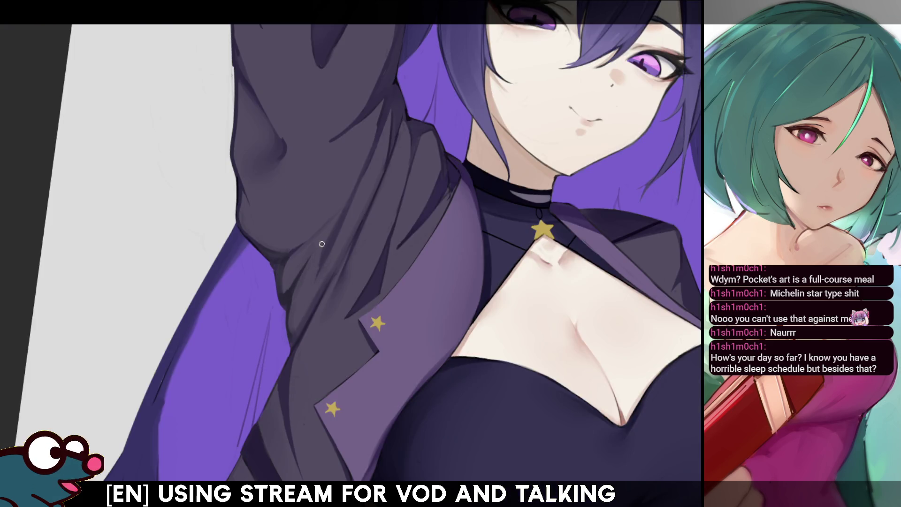
key("h")
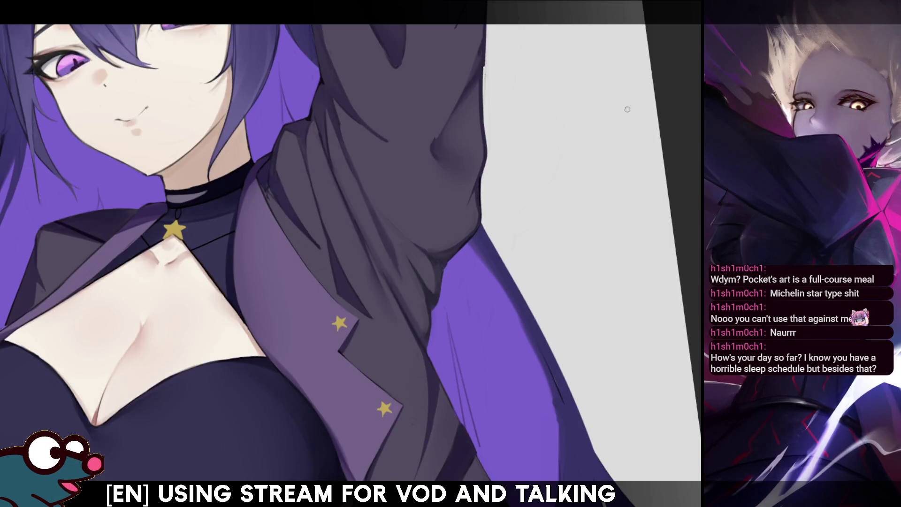
scroll(344, 211, "down", 5)
left_click_drag(353, 164, 359, 126)
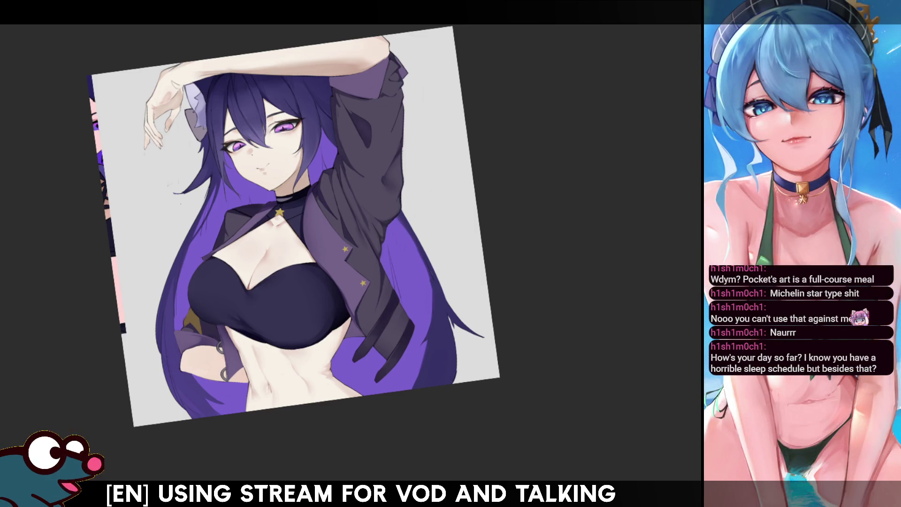
scroll(358, 249, "up", 3)
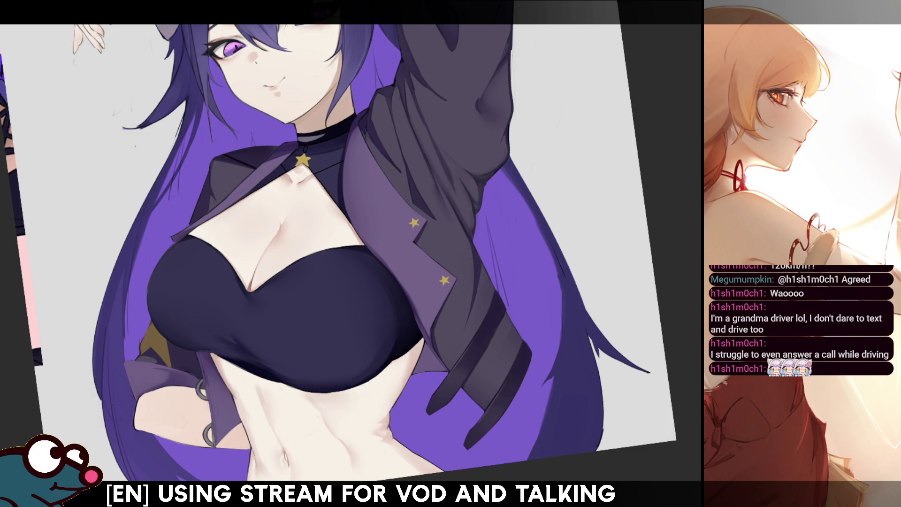
scroll(378, 241, "down", 5)
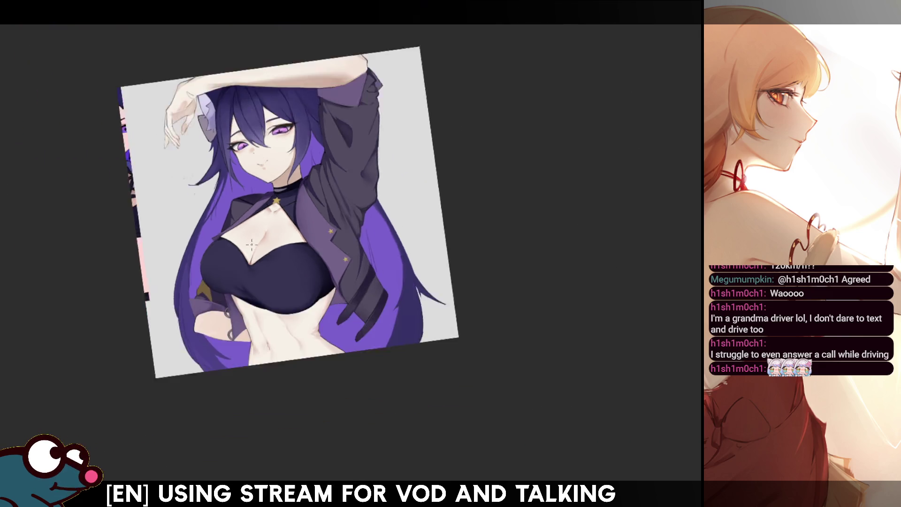
scroll(378, 240, "up", 5)
scroll(378, 241, "up", 2)
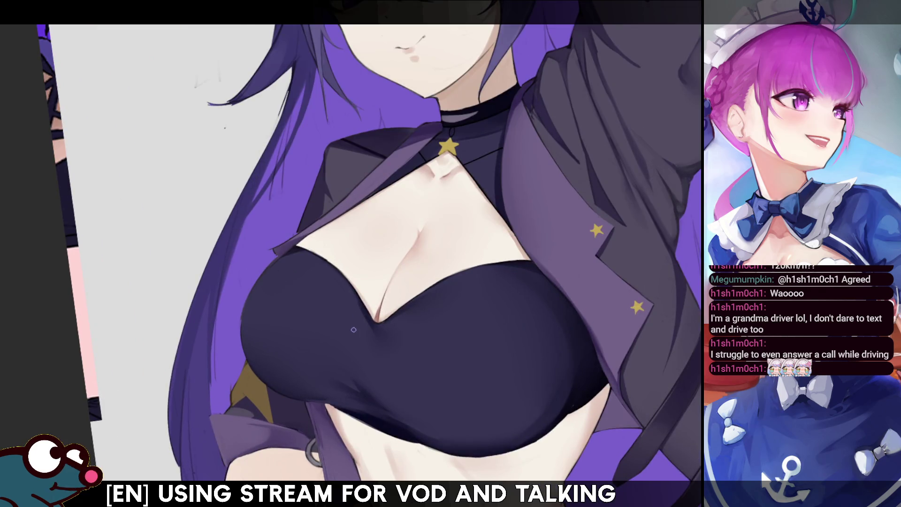
scroll(329, 315, "down", 2)
scroll(274, 300, "down", 2)
scroll(271, 127, "up", 2)
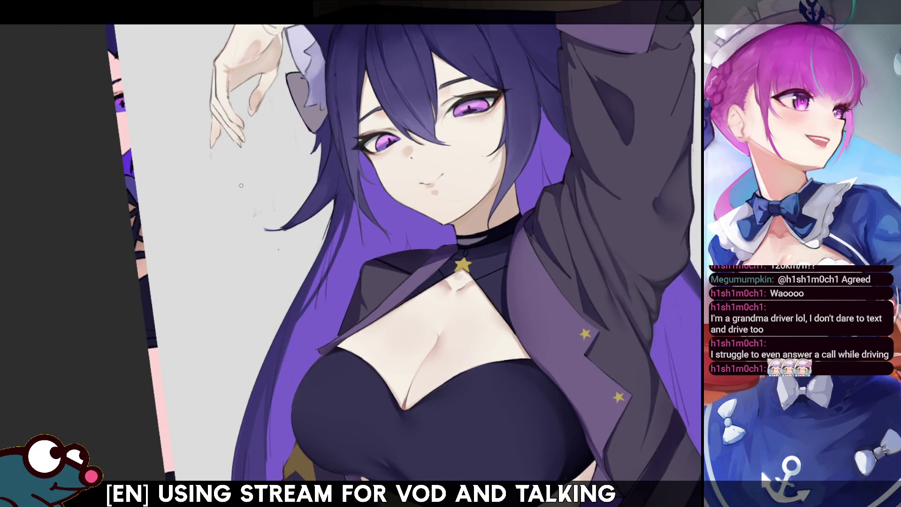
scroll(270, 126, "up", 1)
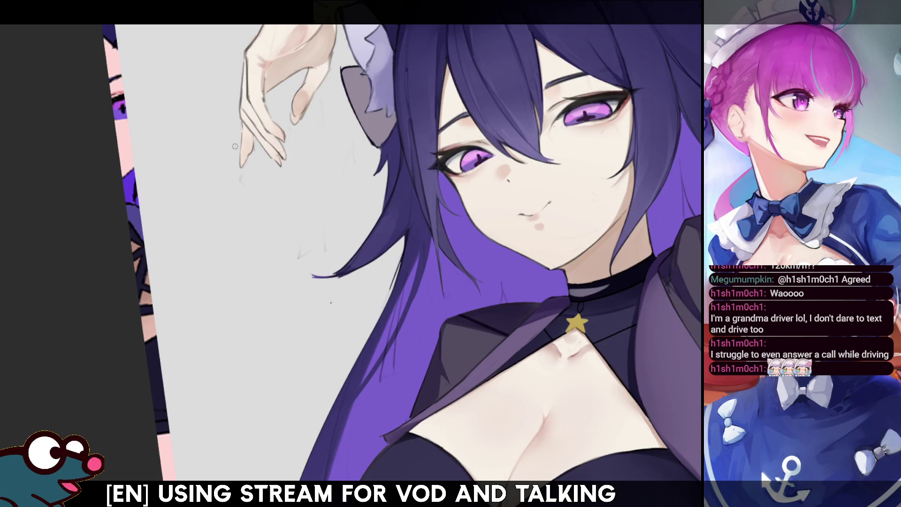
scroll(270, 127, "up", 1)
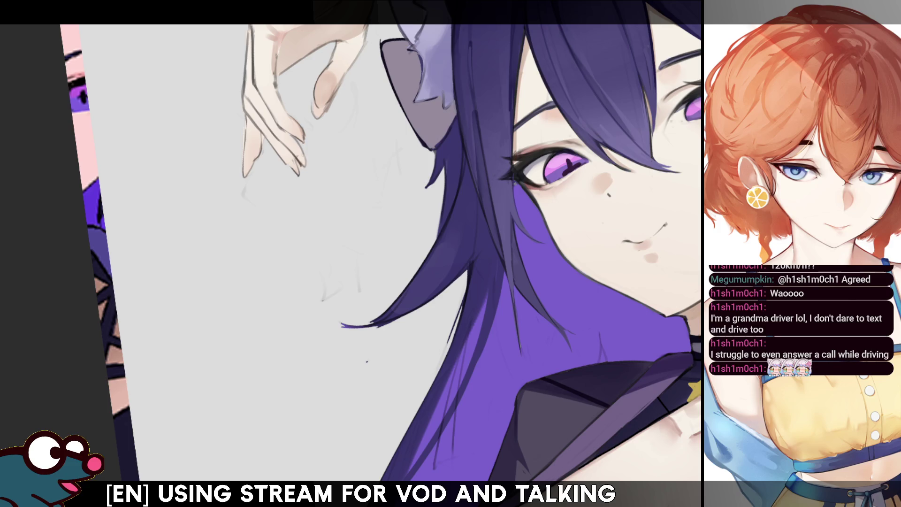
Step: Doodle a stick figure on the grey area: head, body line, two legs, a foot and two arms
mouse_move(247, 243)
left_mouse_down()
mouse_move(220, 285)
mouse_move(243, 235)
left_mouse_up()
key("ctrl+z")
left_click_drag(252, 303, 285, 409)
mouse_move(276, 366)
left_mouse_down()
mouse_move(325, 414)
mouse_move(342, 385)
left_mouse_up()
left_click_drag(286, 410, 275, 423)
left_click_drag(261, 322, 248, 367)
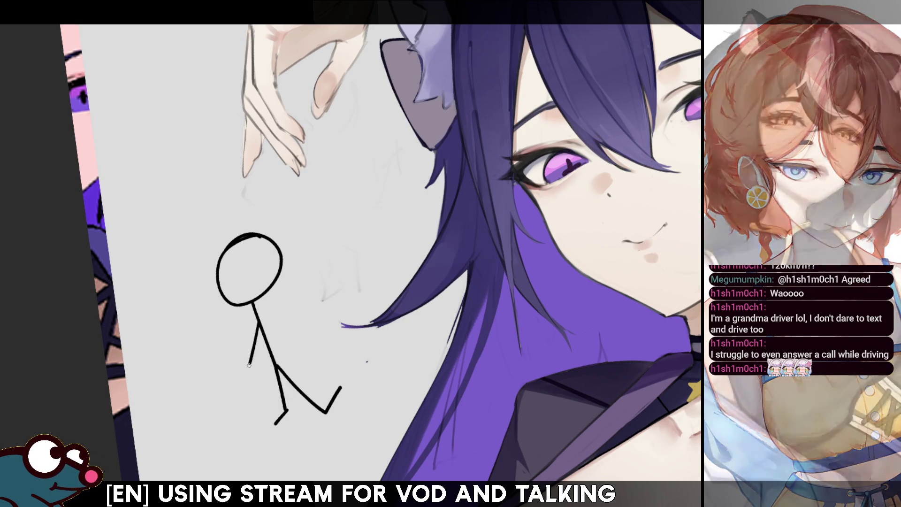
mouse_move(261, 323)
left_mouse_down()
mouse_move(284, 330)
mouse_move(281, 368)
left_mouse_up()
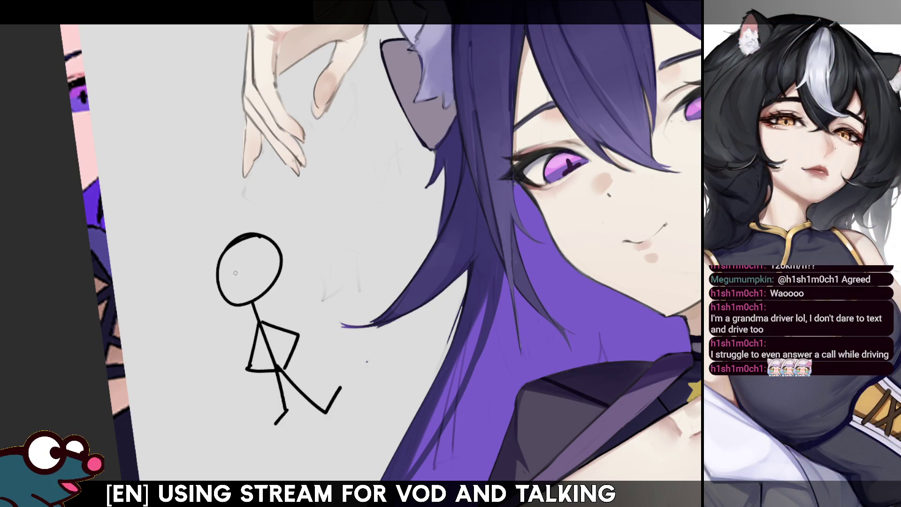
Step: Give the stick figure two black oval eyes and a nose stroke, redoing the first eye
mouse_move(228, 275)
left_mouse_down()
mouse_move(241, 280)
mouse_move(259, 258)
mouse_move(262, 278)
left_mouse_up()
key("ctrl+z")
key("ctrl+z")
key("ctrl+z")
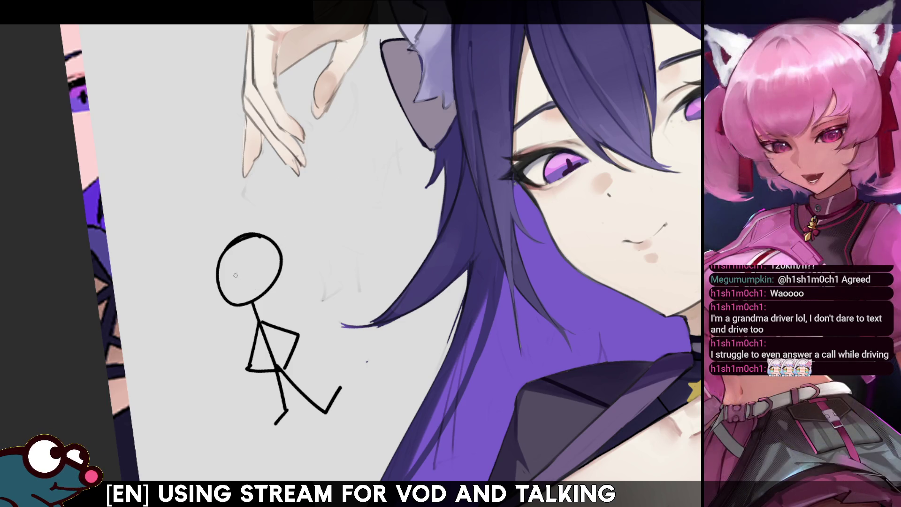
left_click(236, 276)
mouse_move(230, 283)
left_mouse_down()
mouse_move(245, 259)
mouse_move(236, 279)
left_mouse_up()
left_click_drag(266, 255, 263, 261)
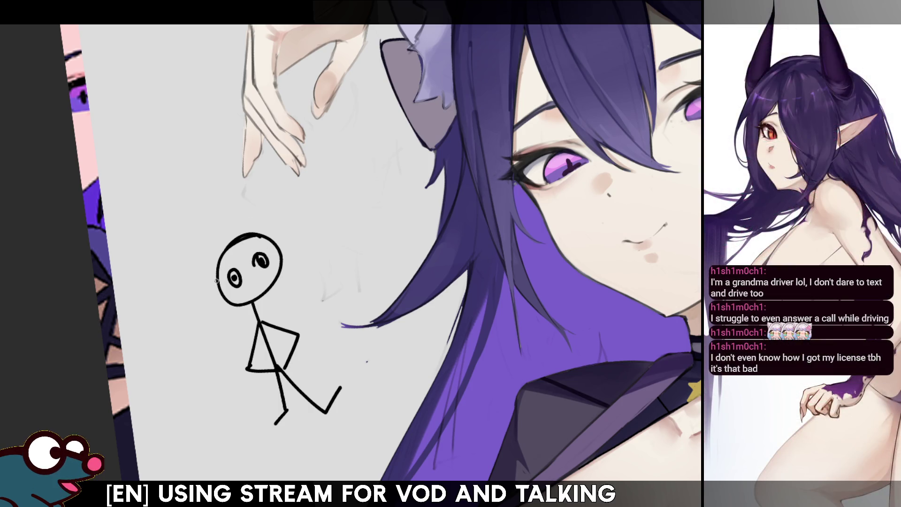
left_click_drag(219, 280, 217, 293)
Step: Add a small ear and a smile to the stick figure's head, then start undoing the doodle
left_click_drag(276, 242, 280, 257)
key("ctrl+z")
left_click_drag(233, 241, 239, 228)
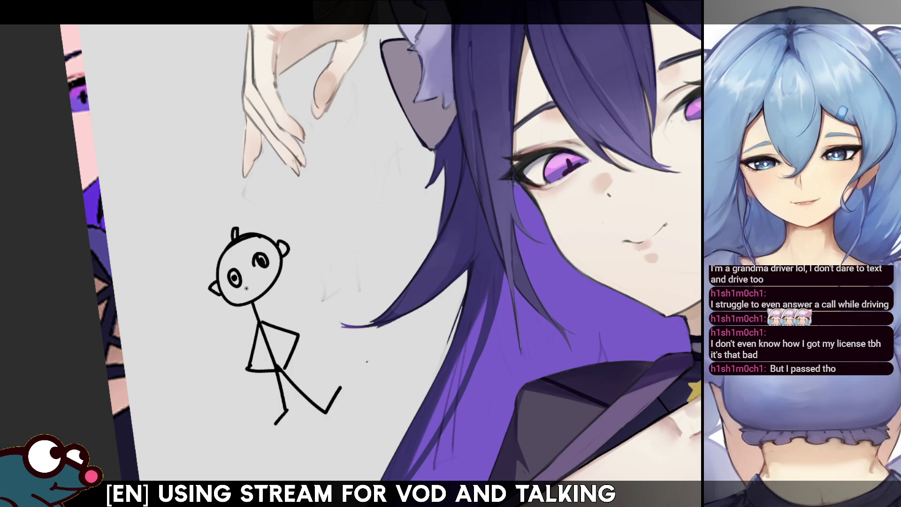
left_click_drag(245, 285, 257, 277)
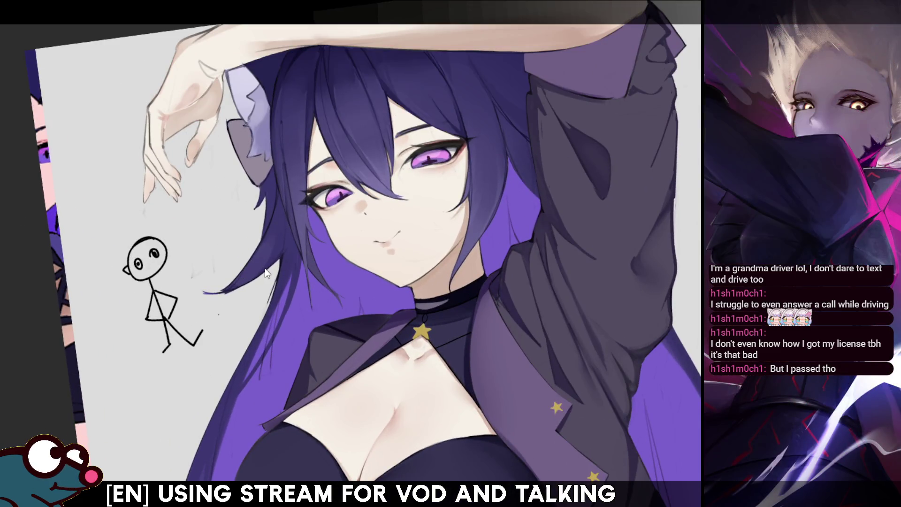
key("ctrl+z")
key("ctrl+z")
key("ctrl+z")
key("ctrl+z")
key("ctrl+z")
key("ctrl+z")
key("ctrl+z")
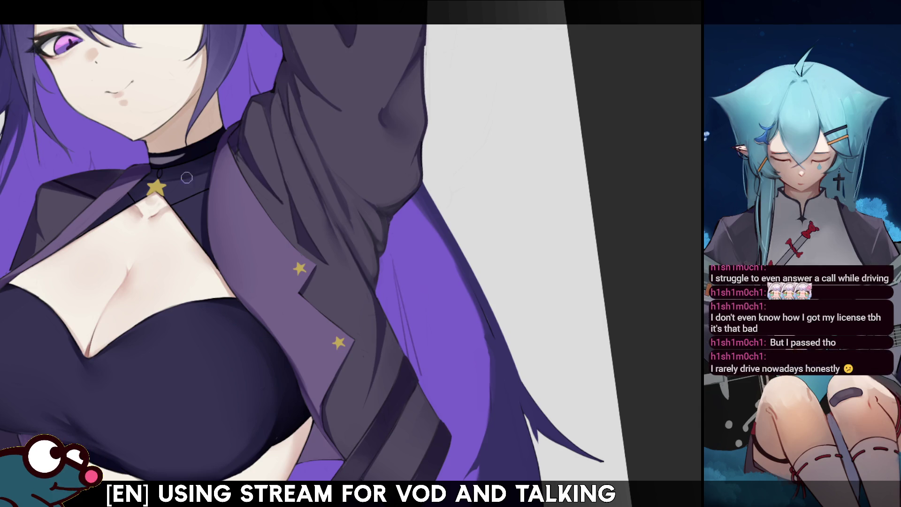
Step: Try light grey highlight strands up the hair, undoing each attempt to compare
left_click_drag(419, 368, 398, 283)
key("ctrl+z")
left_click_drag(418, 369, 388, 238)
key("ctrl+z")
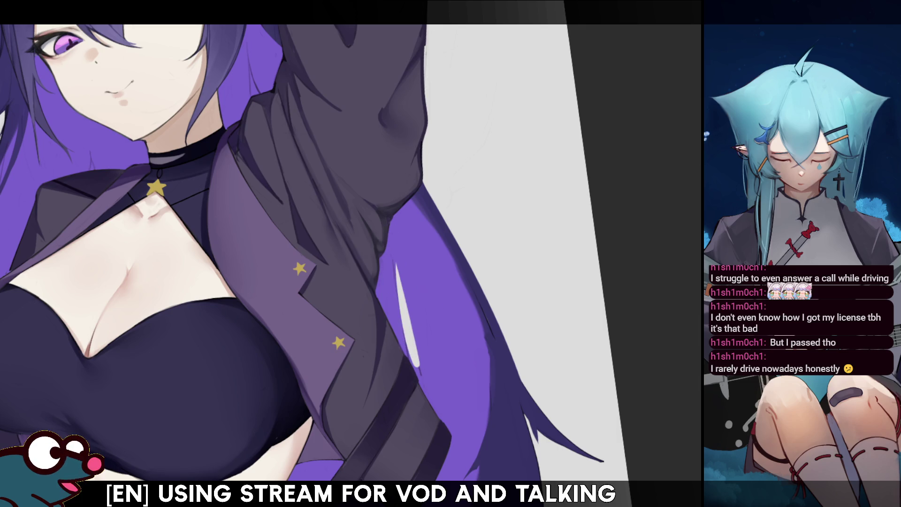
scroll(416, 349, "down", 5)
scroll(282, 239, "up", 3)
scroll(394, 274, "down", 1)
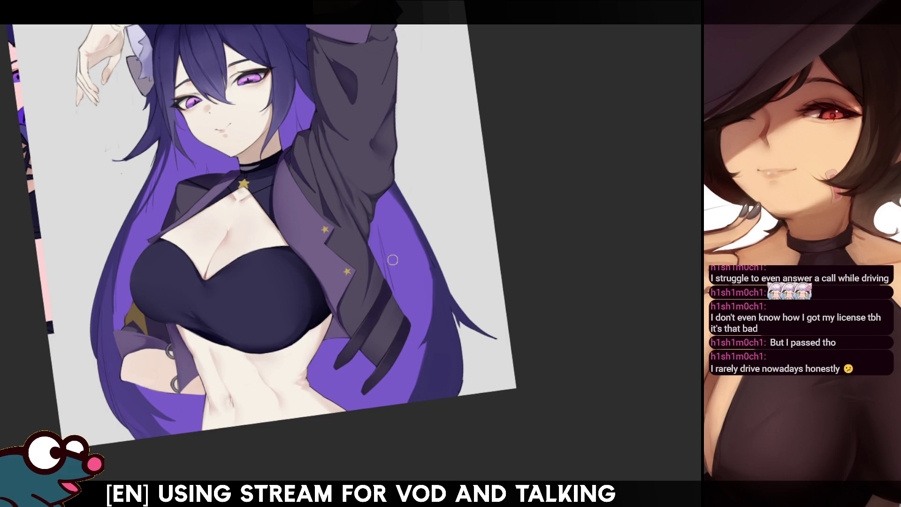
left_click_drag(400, 295, 377, 232)
key("ctrl+z")
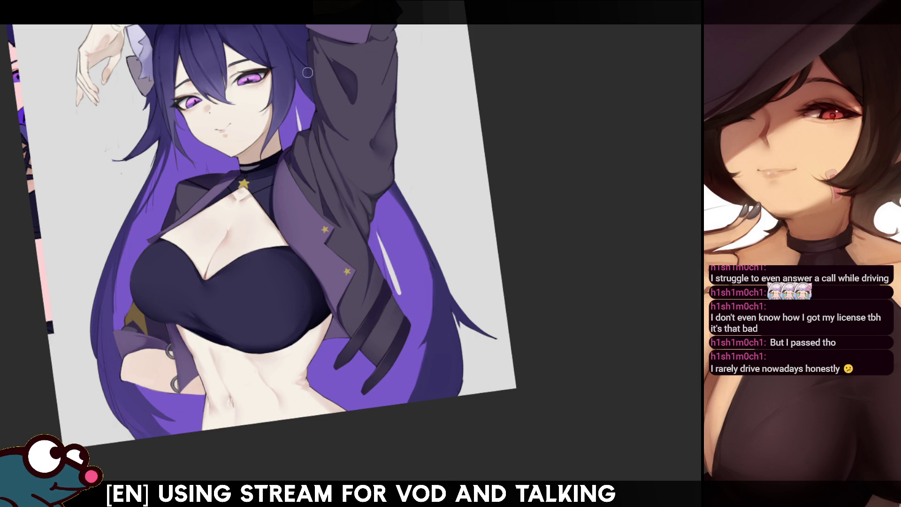
Step: Mirror the view and paint a light highlight down the hair's left edge beside the chest
key("m")
key("m")
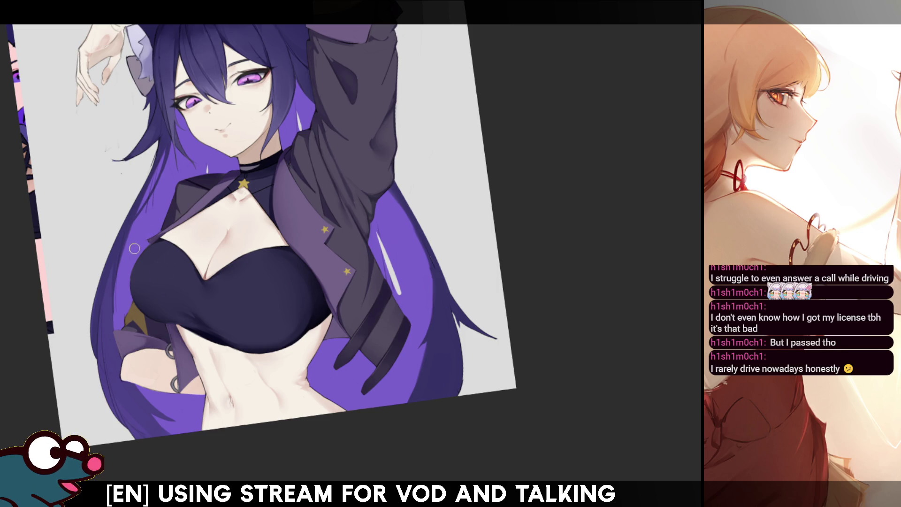
left_click_drag(135, 236, 116, 328)
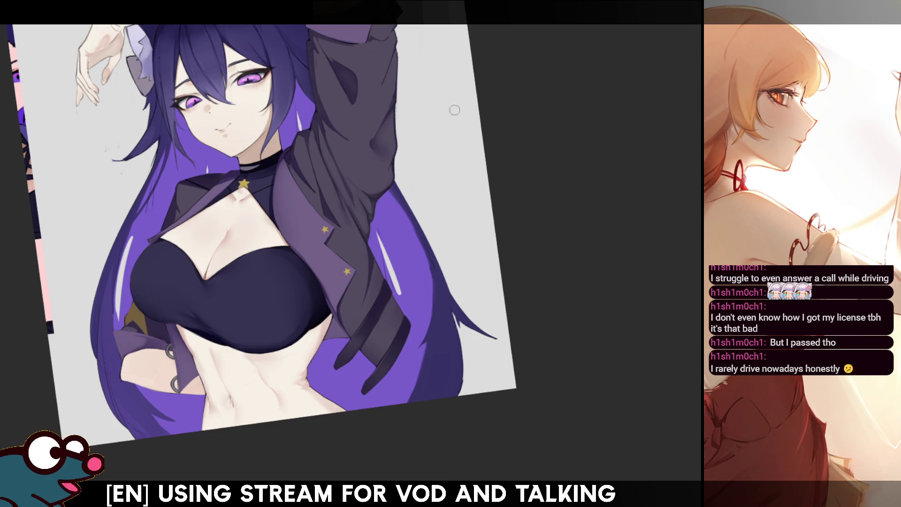
scroll(272, 245, "up", 2)
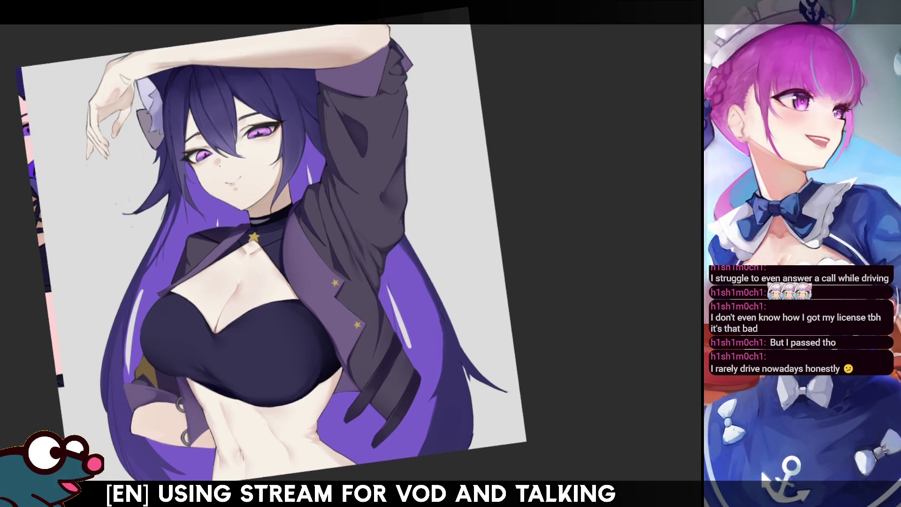
scroll(271, 245, "up", 1)
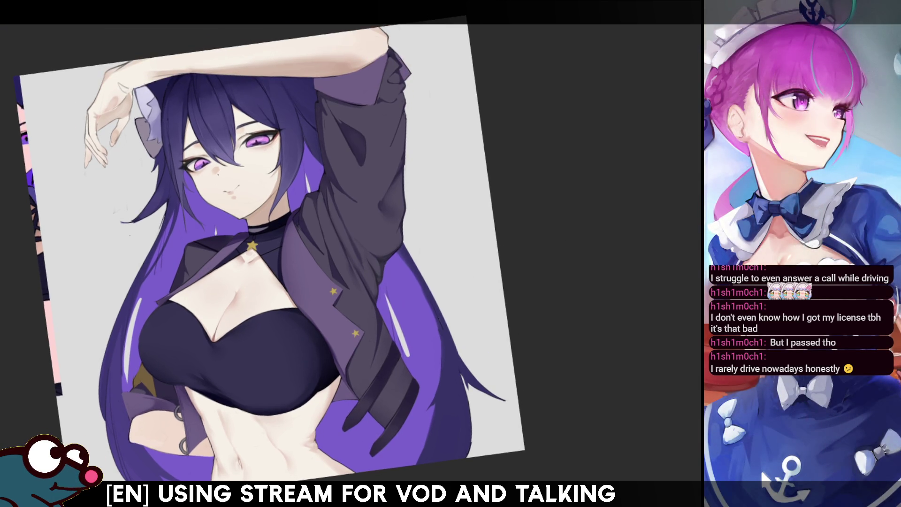
Step: Undo the hair-edge highlight stroke and nudge the view slightly left
key("ctrl+z")
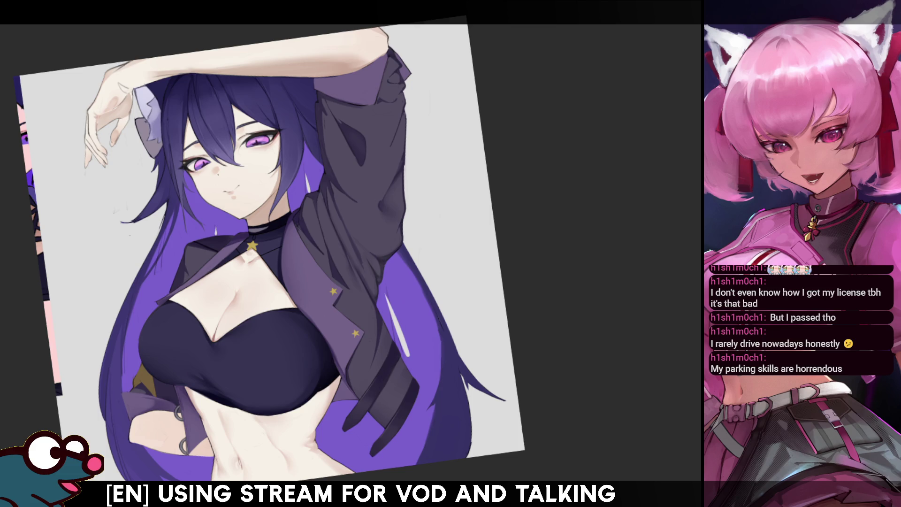
left_click_drag(388, 295, 375, 302)
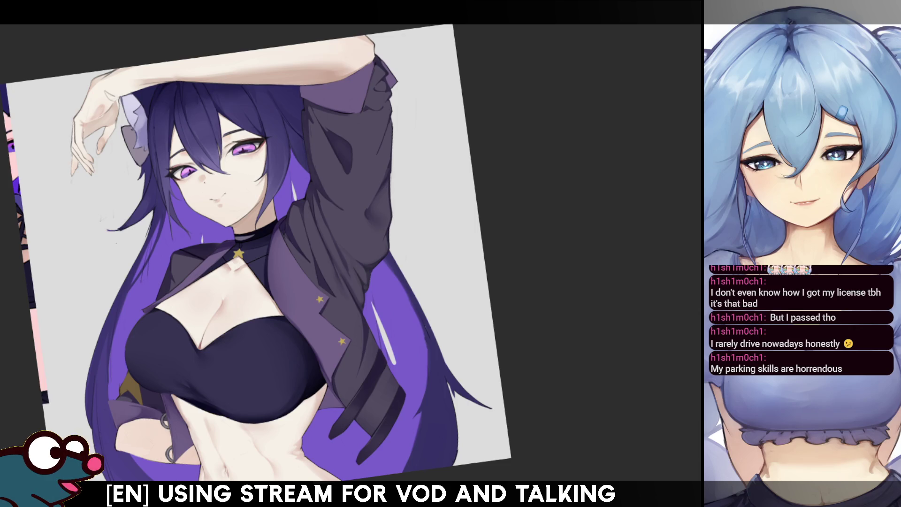
scroll(256, 253, "down", 5)
scroll(256, 254, "up", 5)
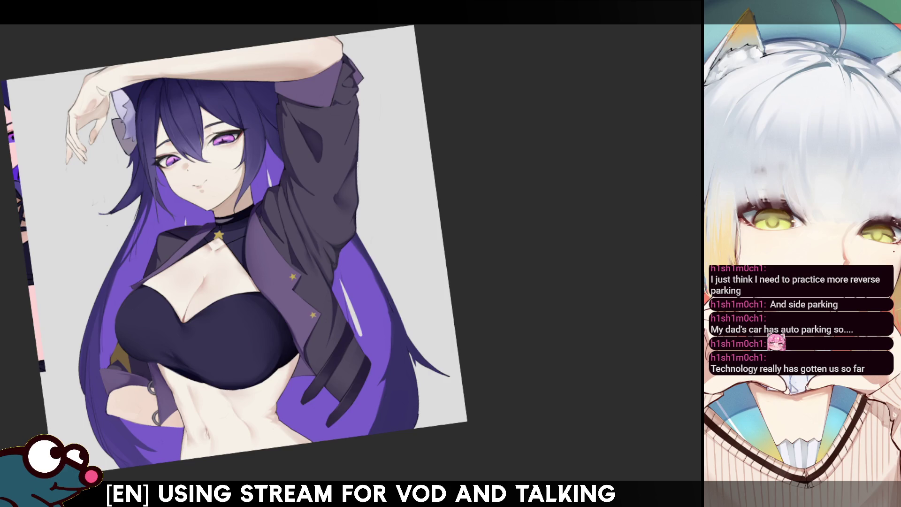
Step: Straighten the canvas rotation and zoom in on the black tube top and midriff
left_click_drag(509, 331, 510, 331)
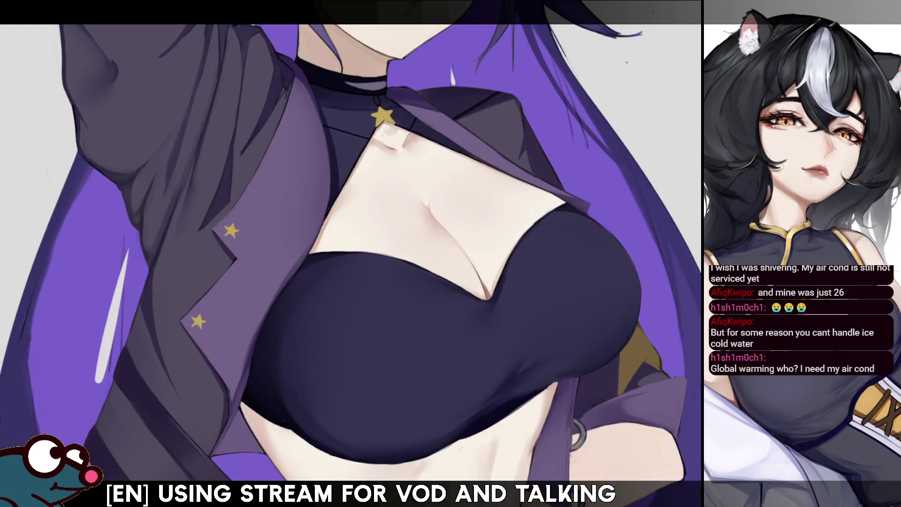
Step: Flip the canvas horizontally to check the tube top and jacket proportions mirrored
key("h")
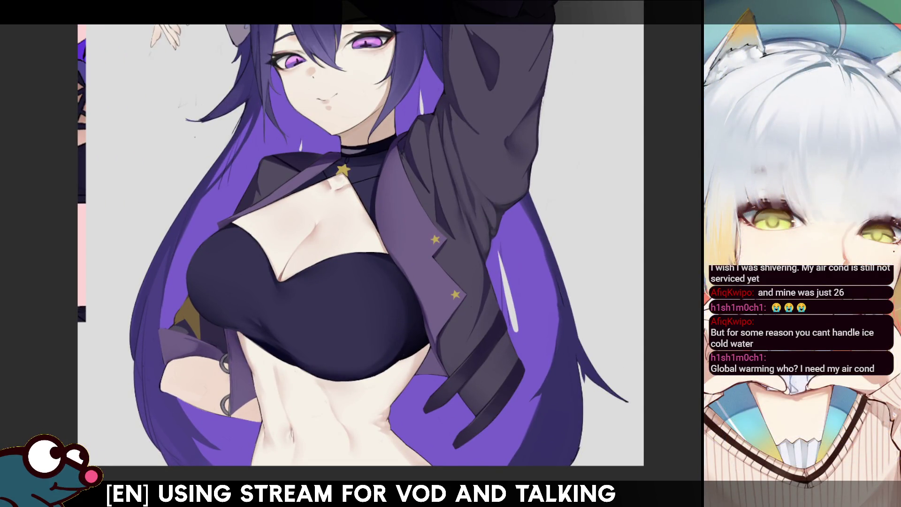
key("h")
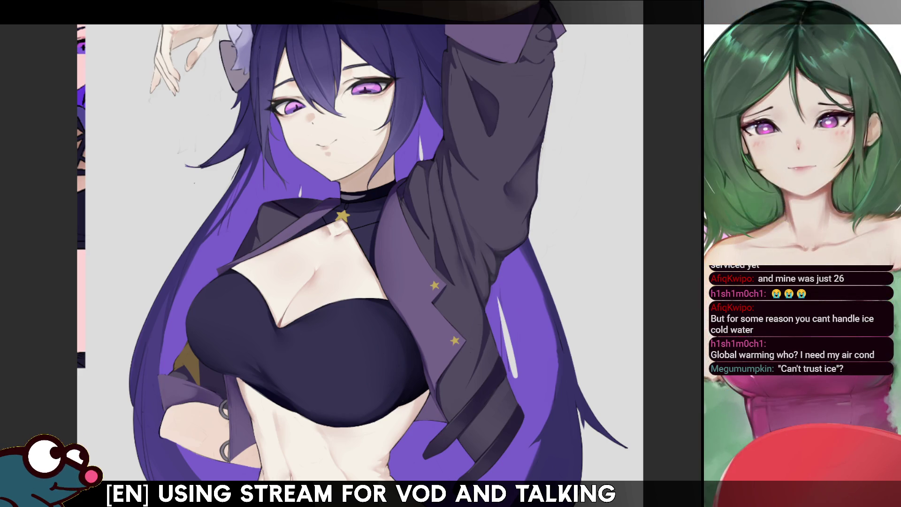
scroll(359, 240, "down", 2)
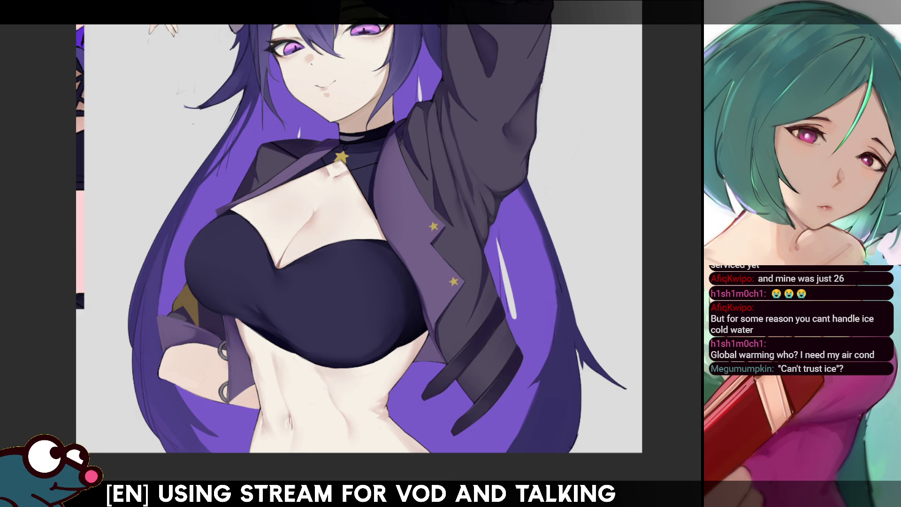
scroll(304, 389, "down", 3)
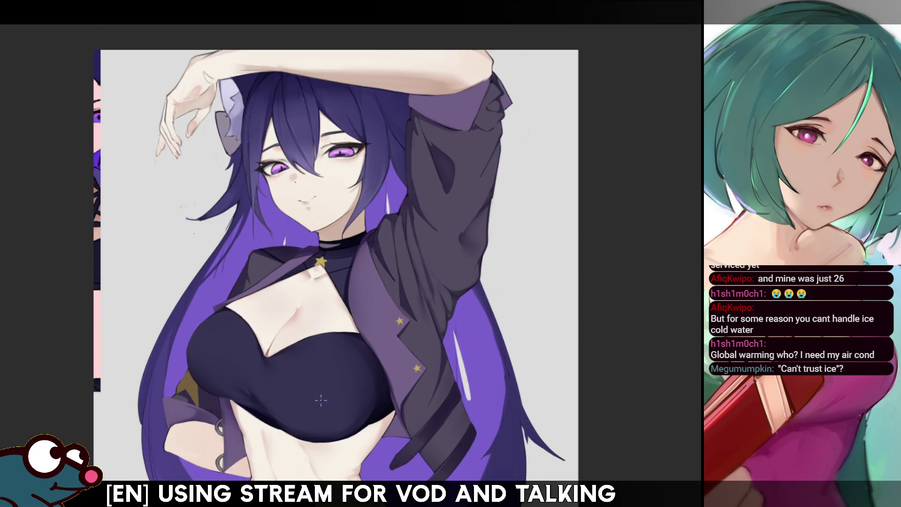
scroll(334, 413, "up", 1)
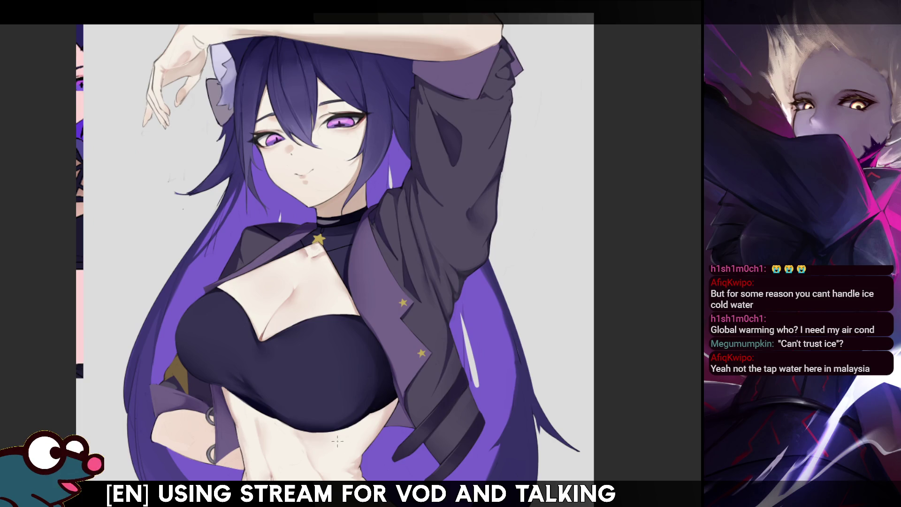
scroll(349, 449, "up", 1)
scroll(351, 449, "down", 1)
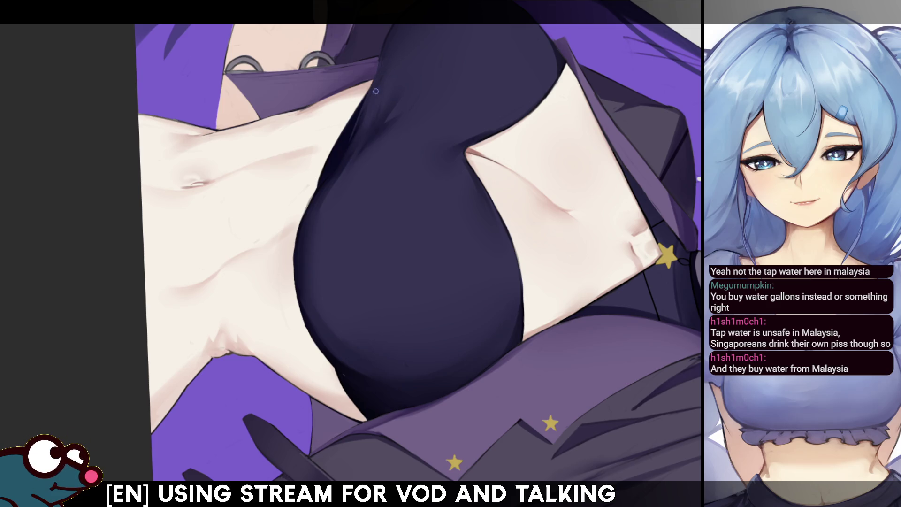
Step: Mirror the artwork view horizontally before shading the bare abdomen
key("m")
key("m")
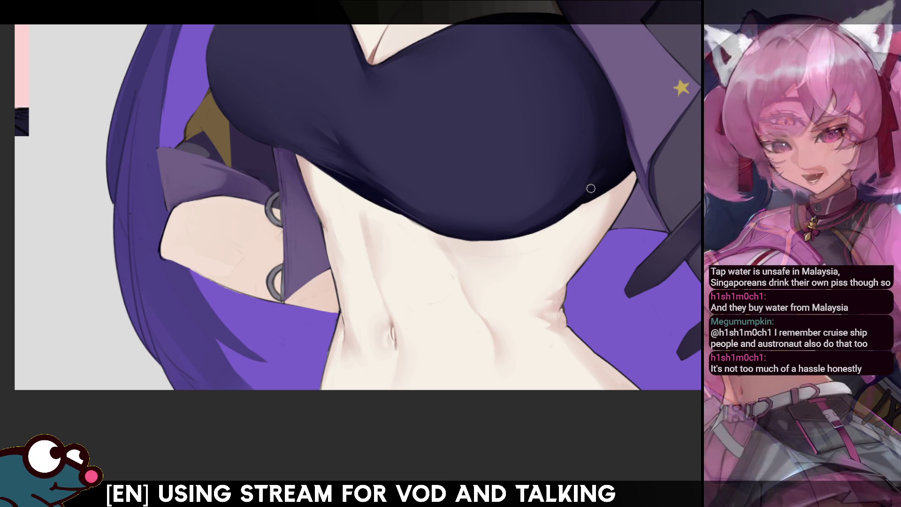
Step: Enlarge the brush one step and mirror the view twice to compare the torso
key("bracketright")
key("bracketright")
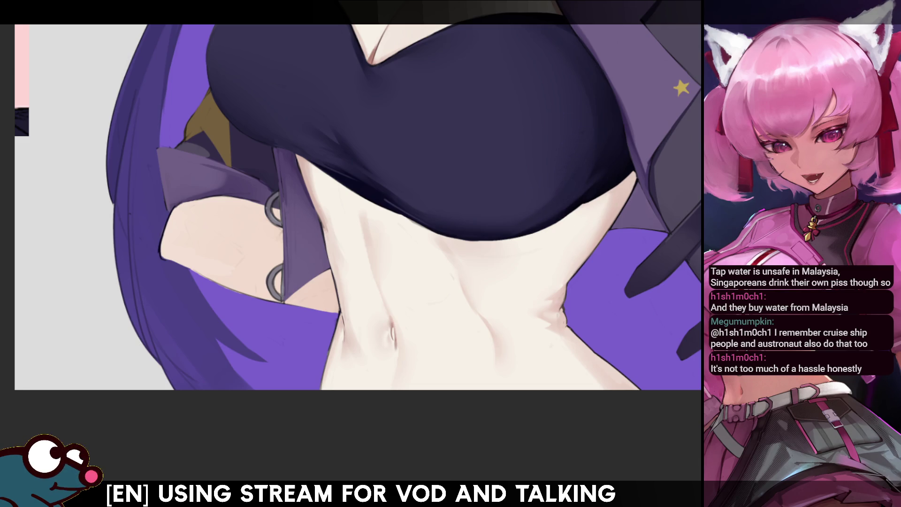
key("m")
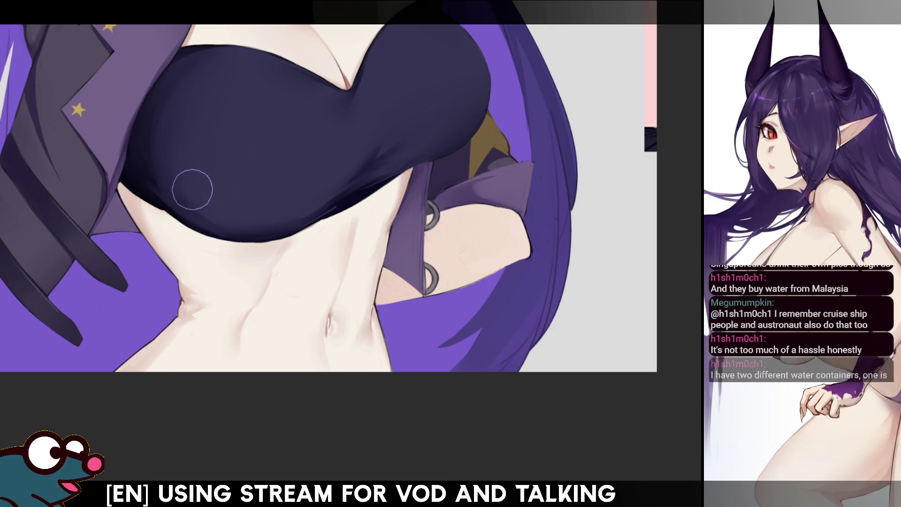
key("h")
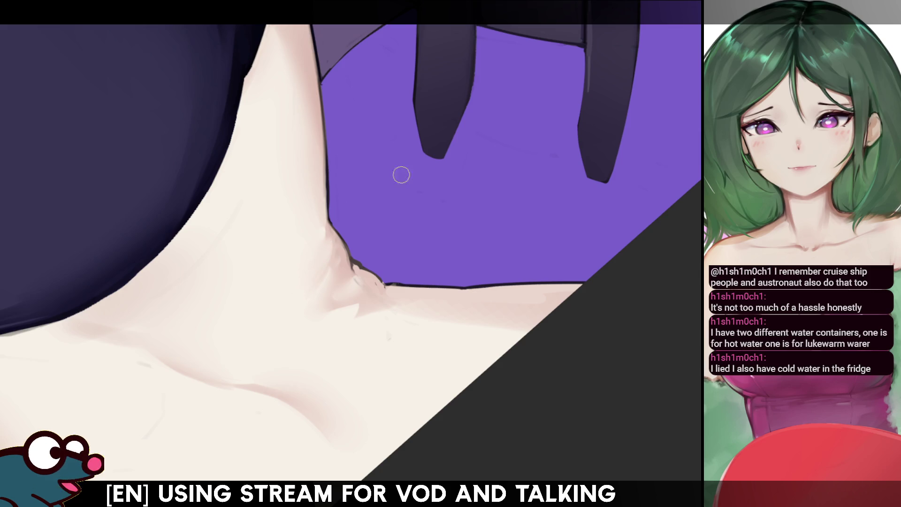
key("m")
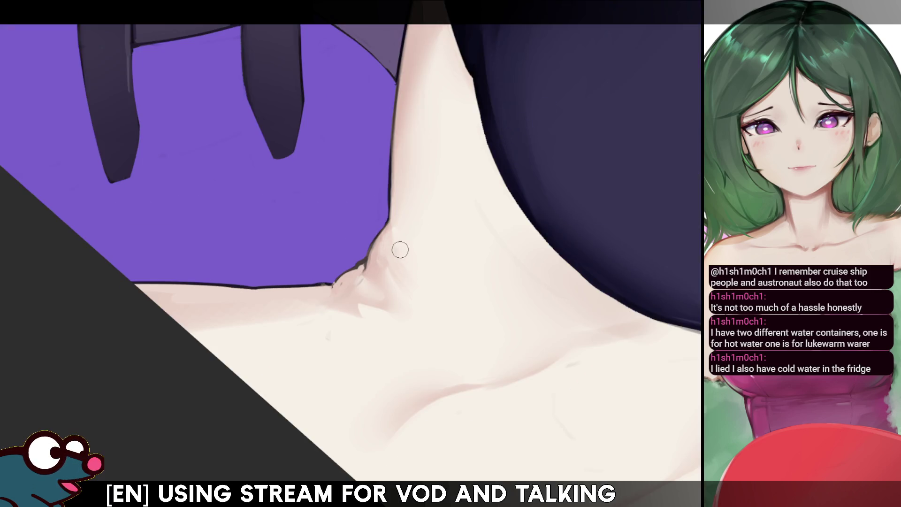
left_click_drag(381, 256, 357, 288)
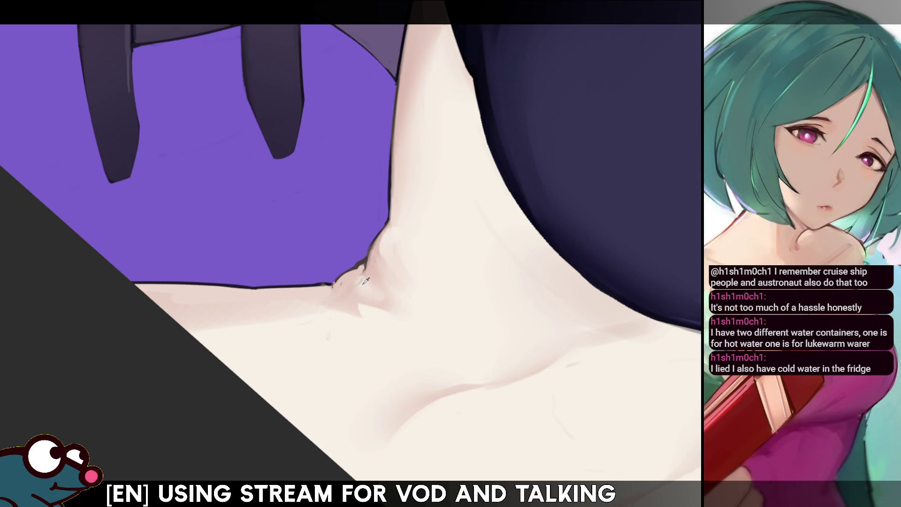
left_click_drag(373, 287, 342, 295)
key("m")
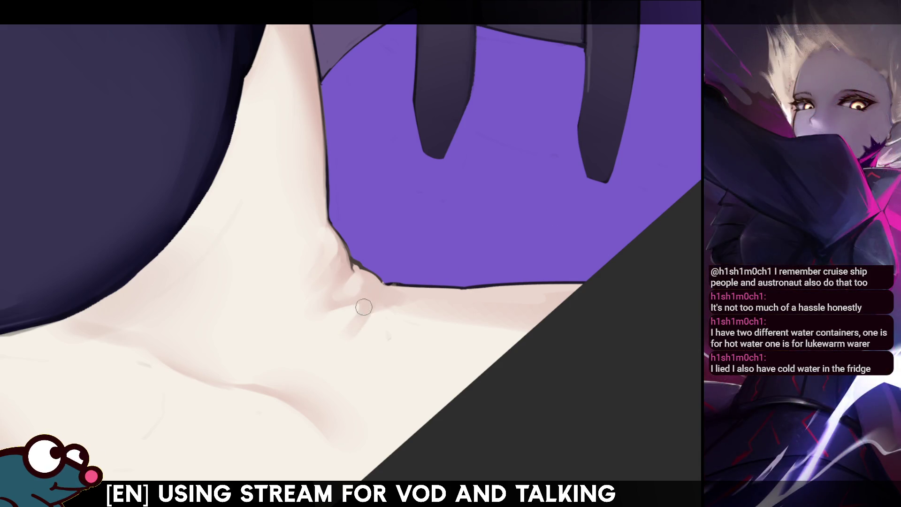
key("m")
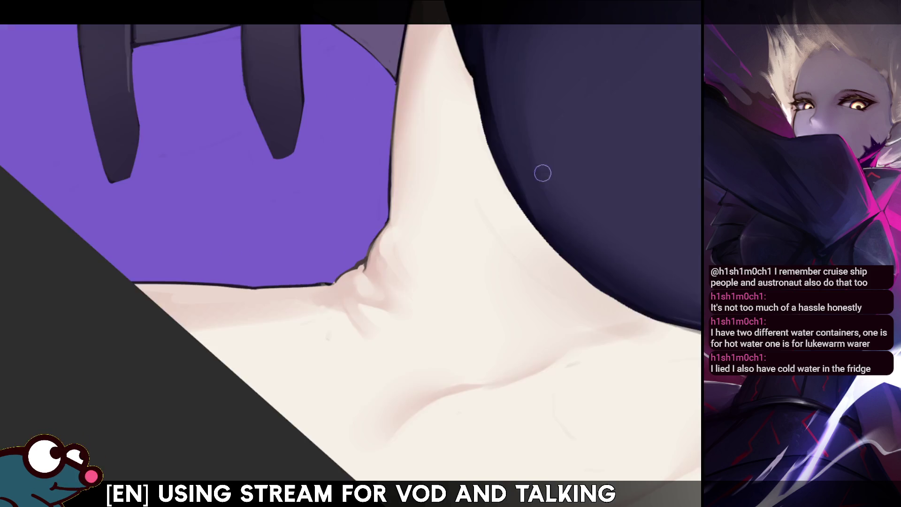
key("m")
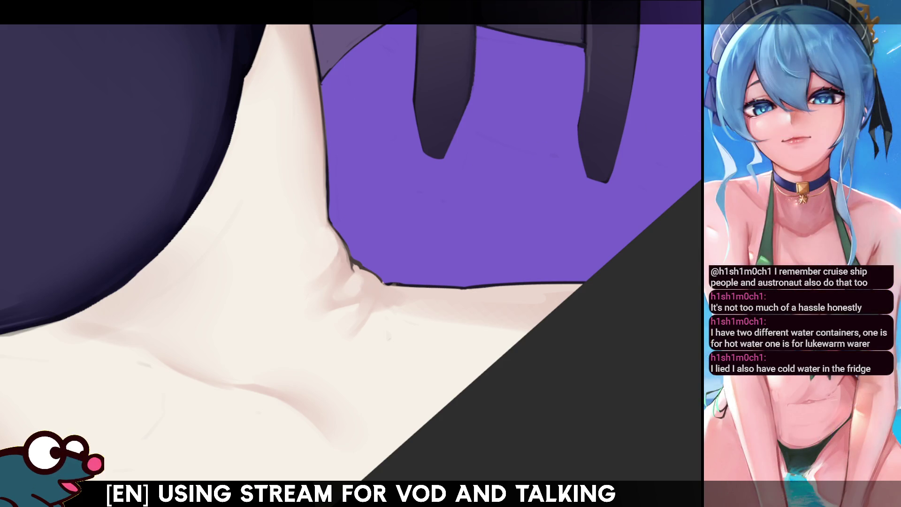
scroll(351, 248, "down", 3)
scroll(351, 249, "up", 3)
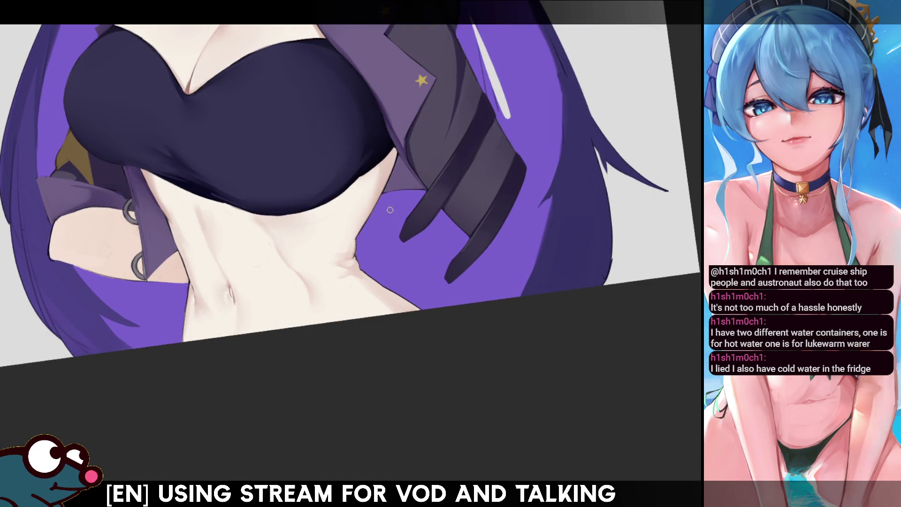
scroll(351, 253, "down", 2)
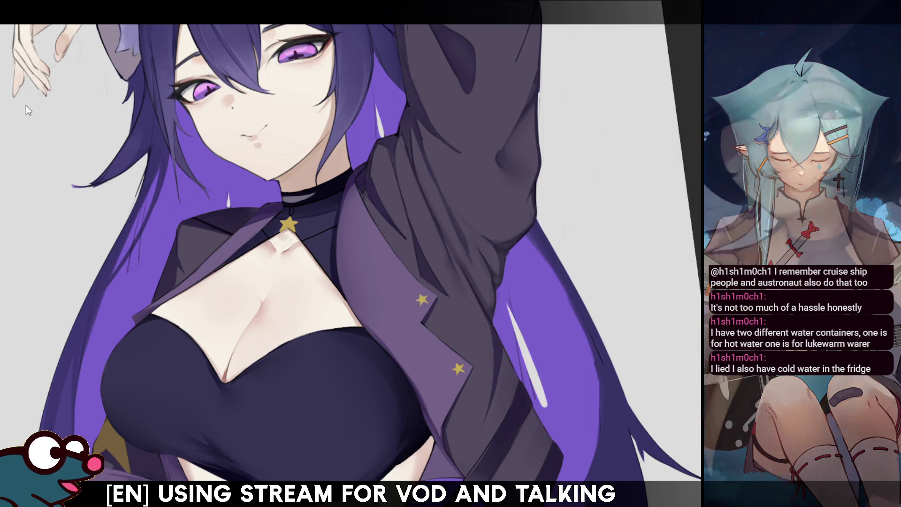
scroll(351, 254, "down", 5)
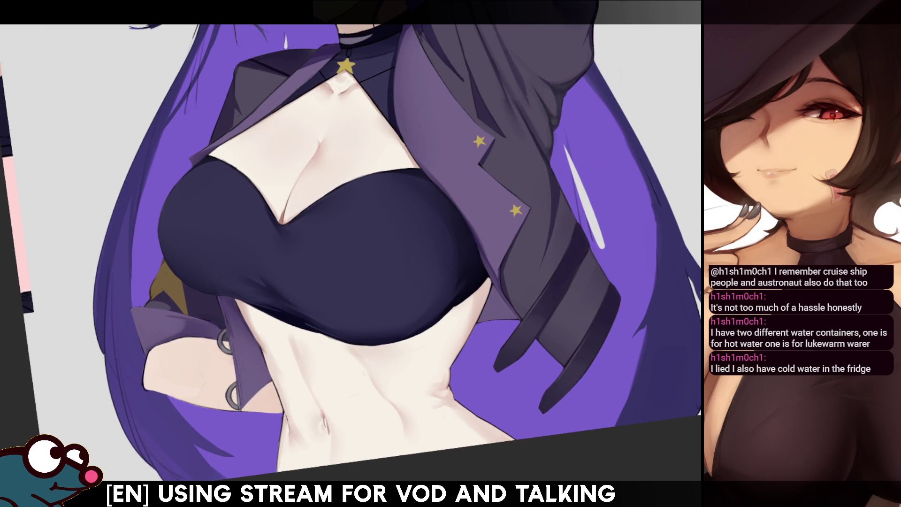
scroll(351, 254, "down", 3)
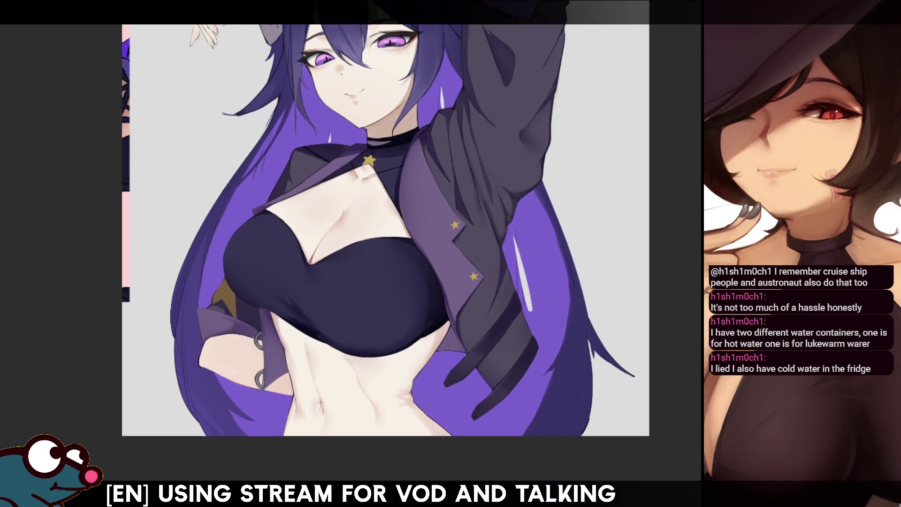
scroll(386, 230, "up", 1)
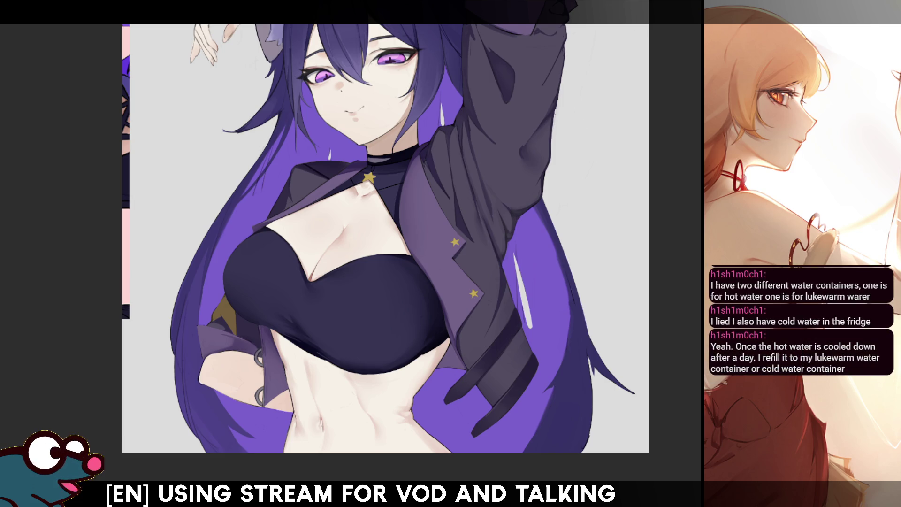
left_click_drag(386, 240, 331, 296)
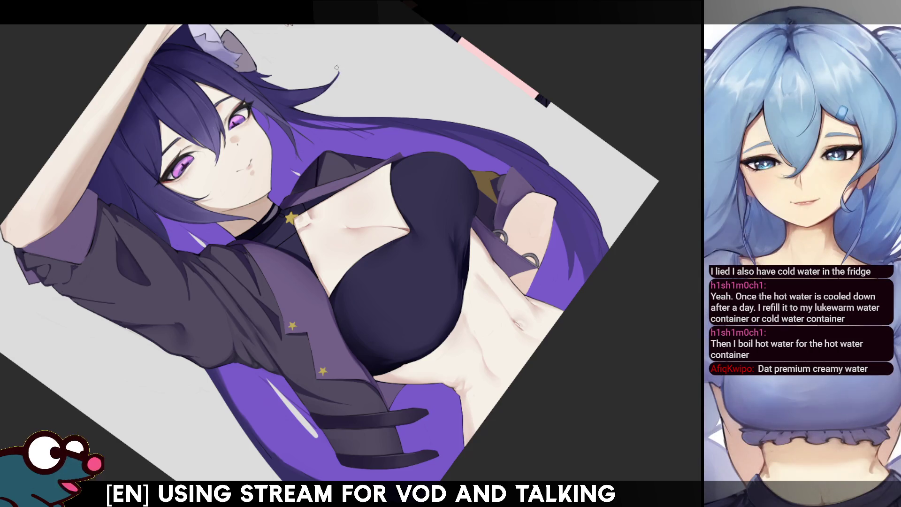
key("m")
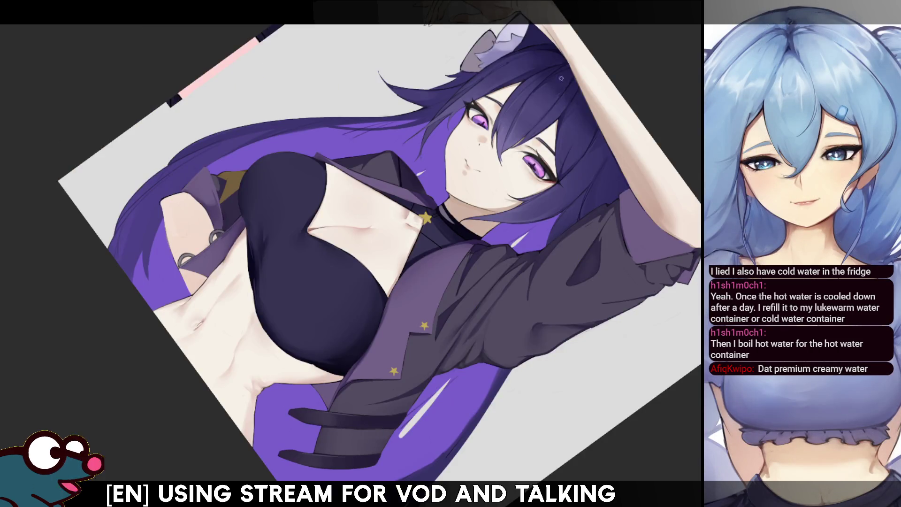
key("ctrl+[")
key("ctrl+[")
key("ctrl+[")
key("ctrl+[")
key("ctrl+[")
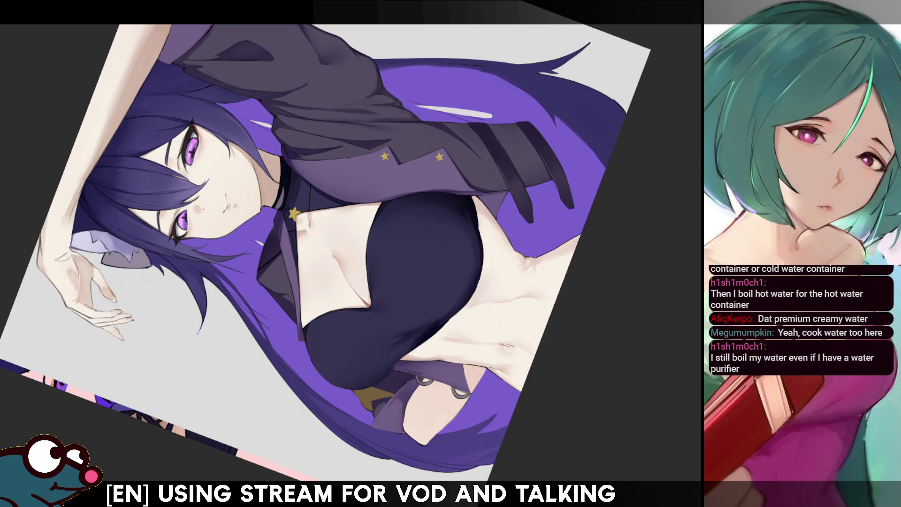
key("Delete")
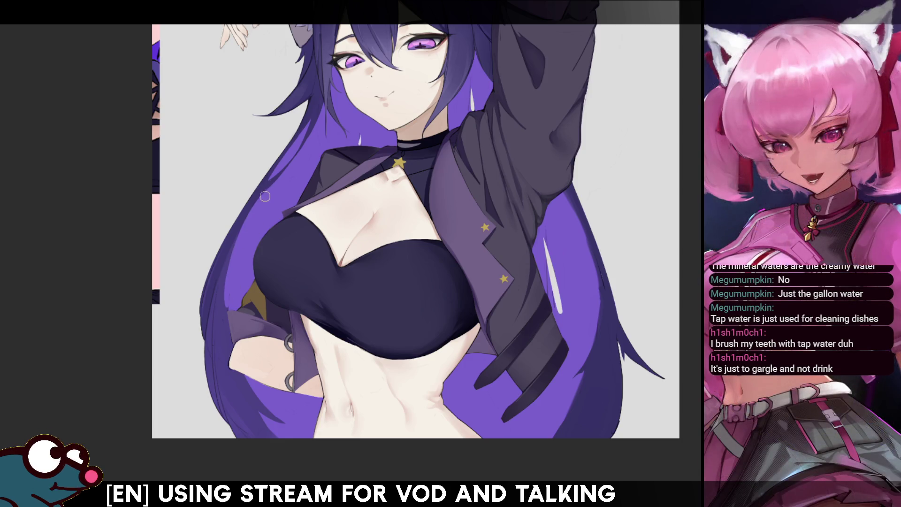
Step: Pan to the head and torso, paint a dark purple stroke down the hair's left outline, and mirror-check it
left_click_drag(598, 60, 588, 115)
left_click_drag(672, 110, 690, 16)
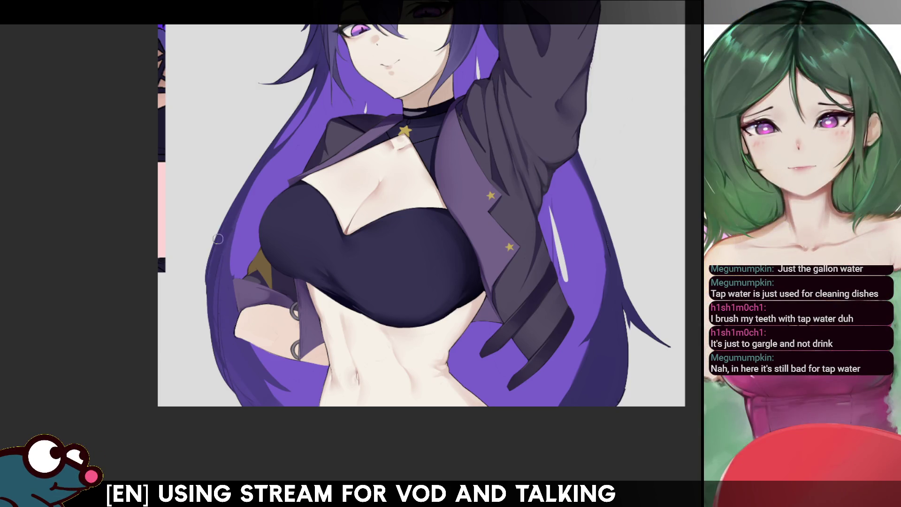
left_click_drag(220, 266, 206, 372)
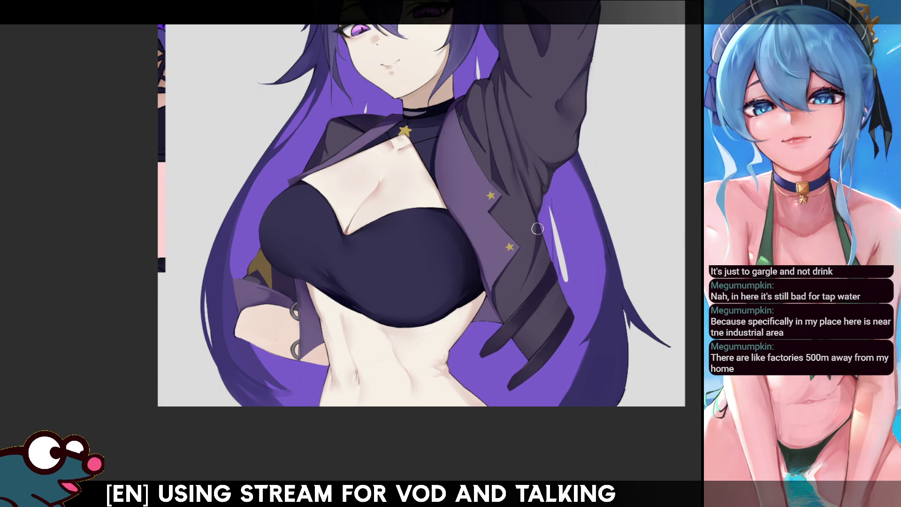
key("h")
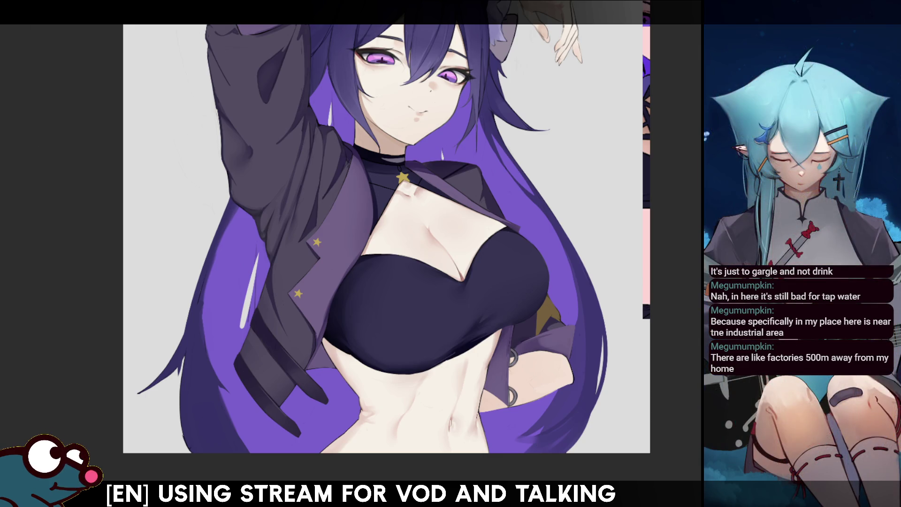
Step: Repeatedly redraw and undo a dark strand with highlight on the left hair edge to compare versions
left_click_drag(220, 216, 203, 342)
key("ctrl+z")
left_click_drag(228, 203, 187, 358)
key("ctrl+z")
left_click_drag(223, 213, 196, 361)
key("ctrl+z")
mouse_move(225, 211)
left_mouse_down()
mouse_move(190, 362)
mouse_move(188, 331)
left_mouse_up()
key("ctrl+z")
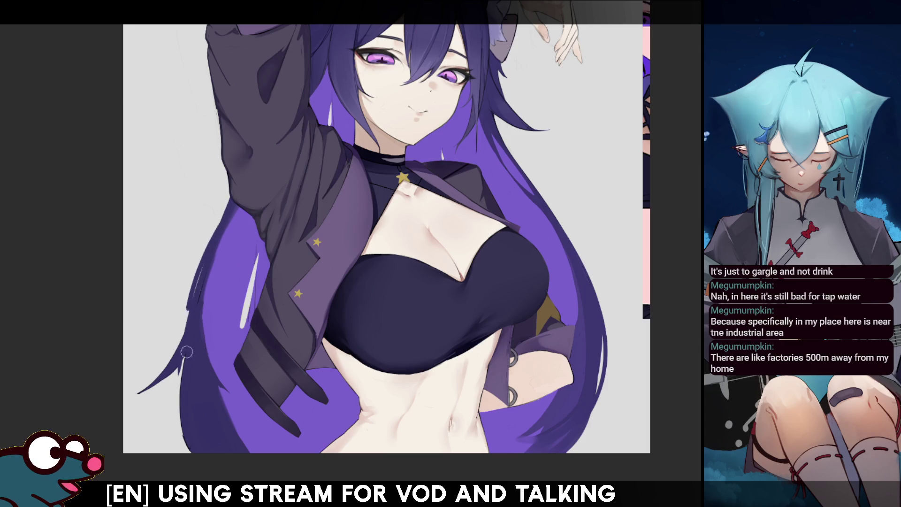
key("ctrl+z")
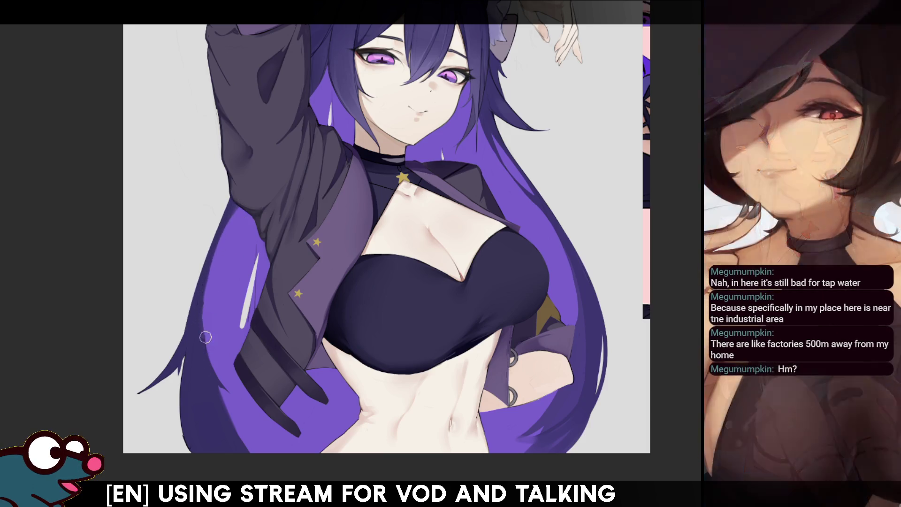
key("ctrl+z")
left_click_drag(233, 215, 205, 302)
key("ctrl+z")
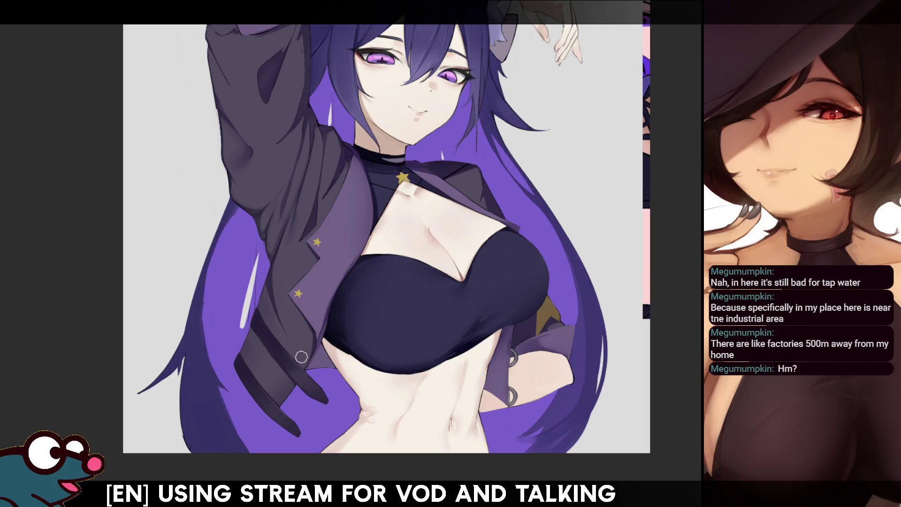
Step: Mirror the canvas back and forth to judge the hair edge, then pan down to the lower torso
key("m")
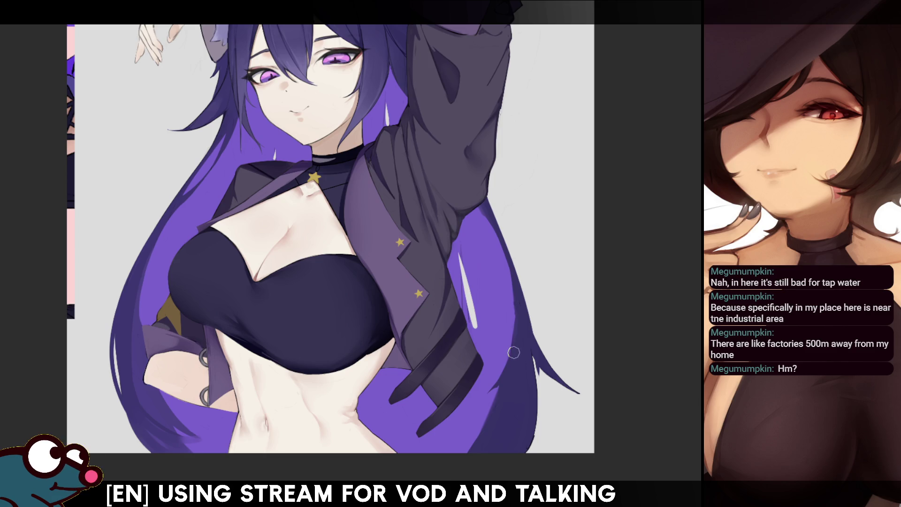
key("m")
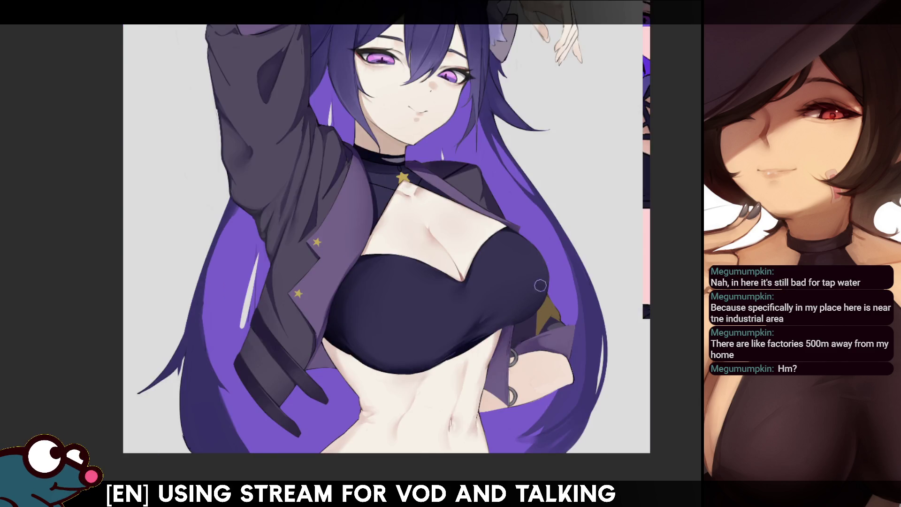
key("m")
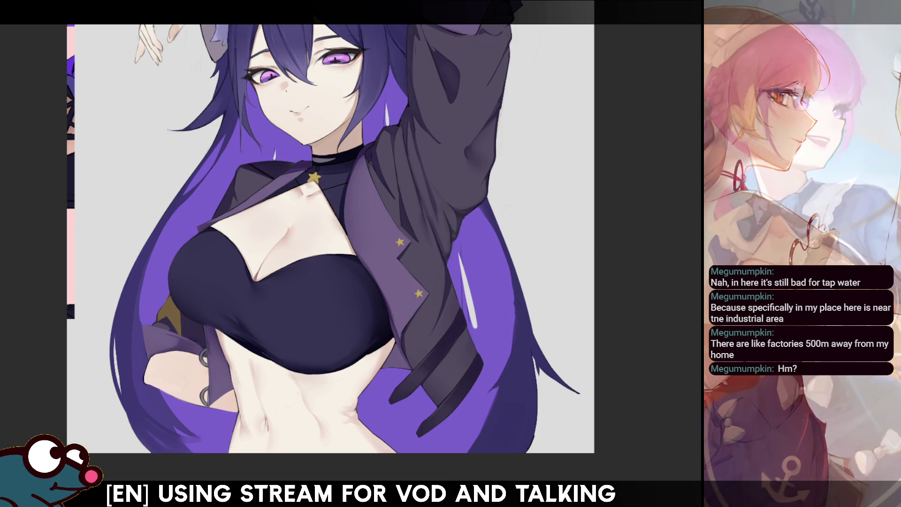
left_click_drag(546, 351, 534, 259)
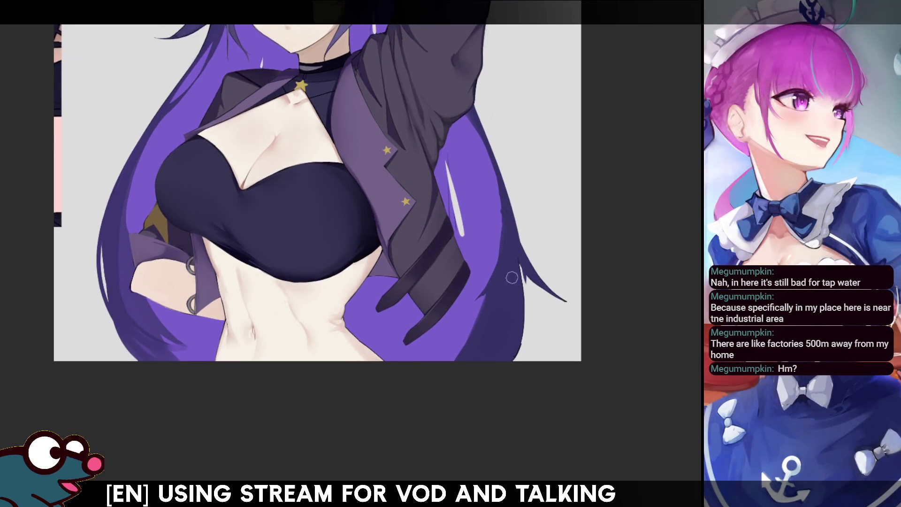
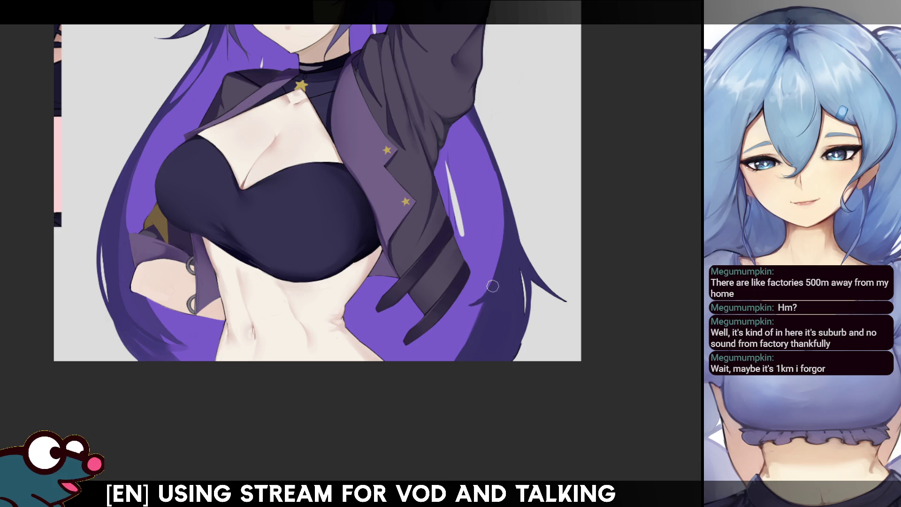
Step: Retouch the white highlight streak on the purple hair near the jacket, keeping it subtle after undoing a longer version
left_click_drag(494, 289, 475, 373)
scroll(303, 239, "up", 1)
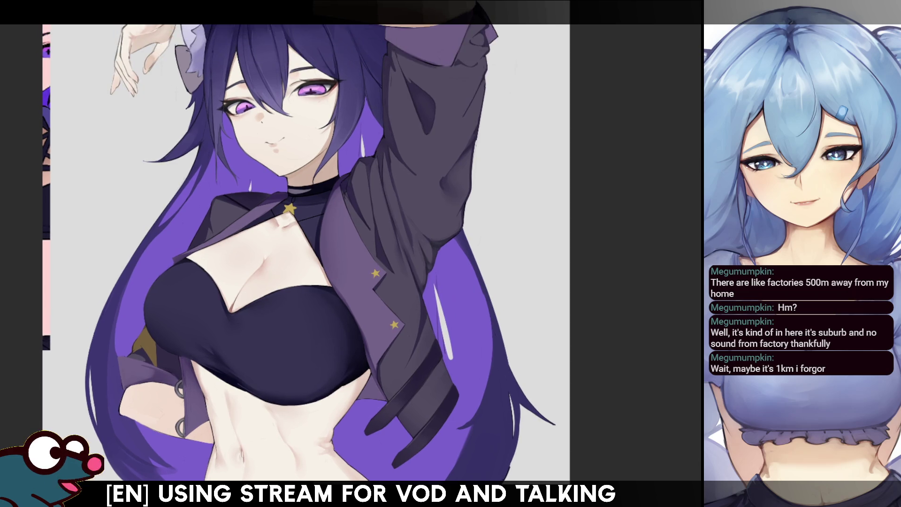
scroll(316, 212, "down", 4)
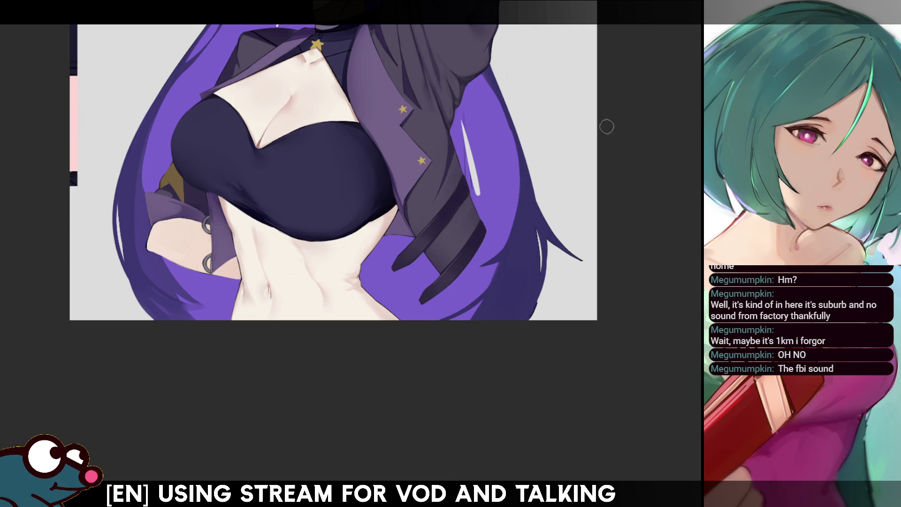
scroll(607, 126, "up", 5)
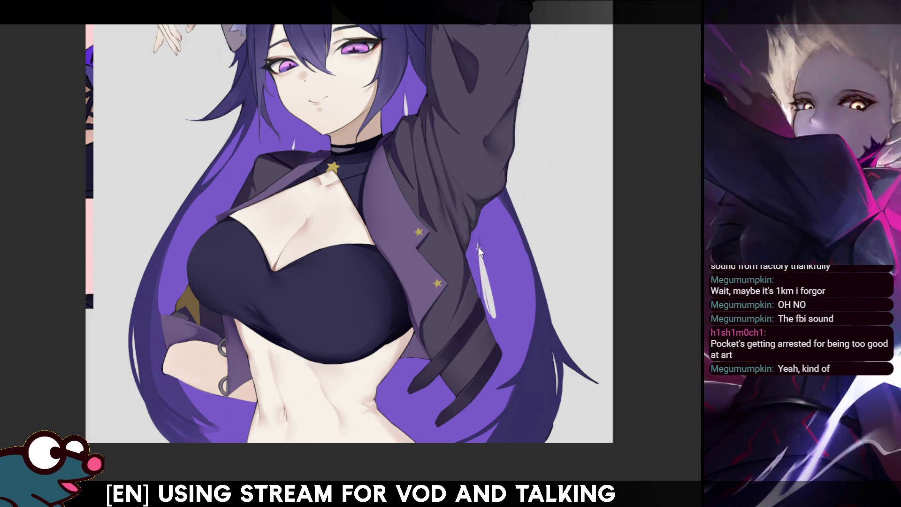
left_click_drag(479, 244, 492, 314)
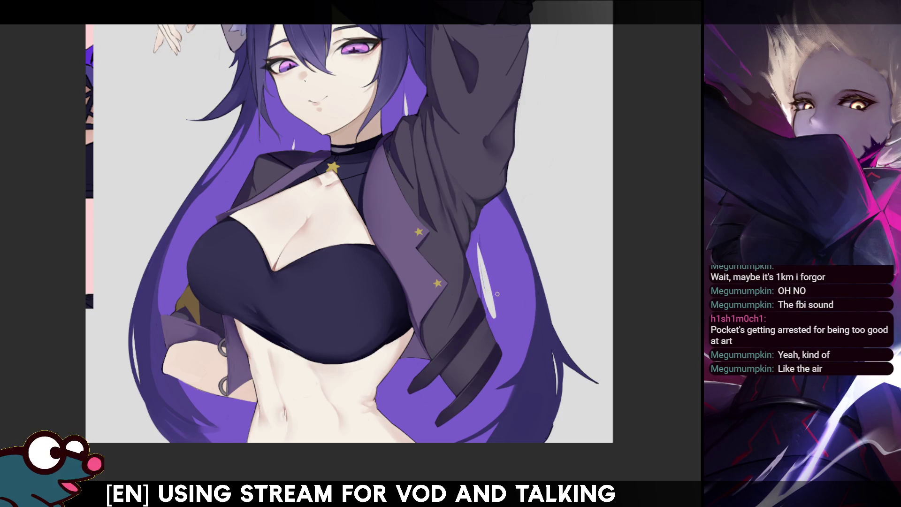
key("ctrl+z")
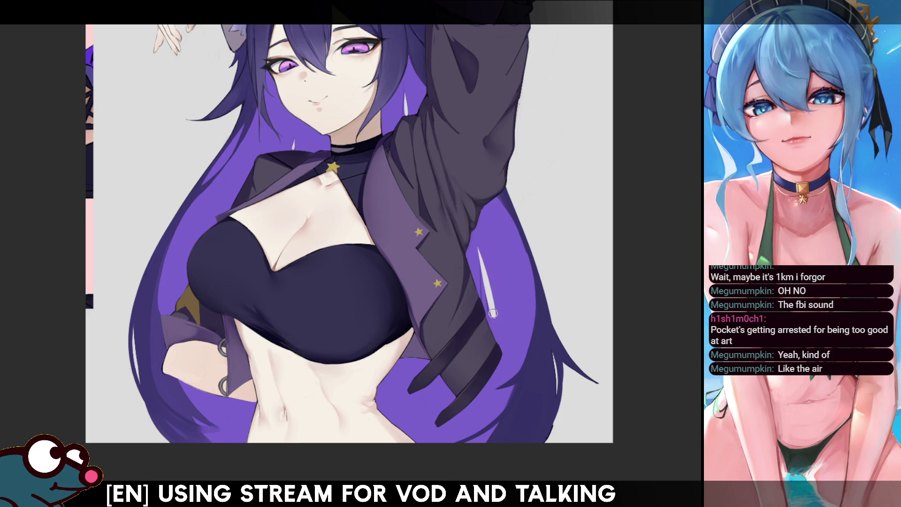
mouse_move(493, 313)
left_mouse_down()
mouse_move(480, 288)
mouse_move(487, 304)
left_mouse_up()
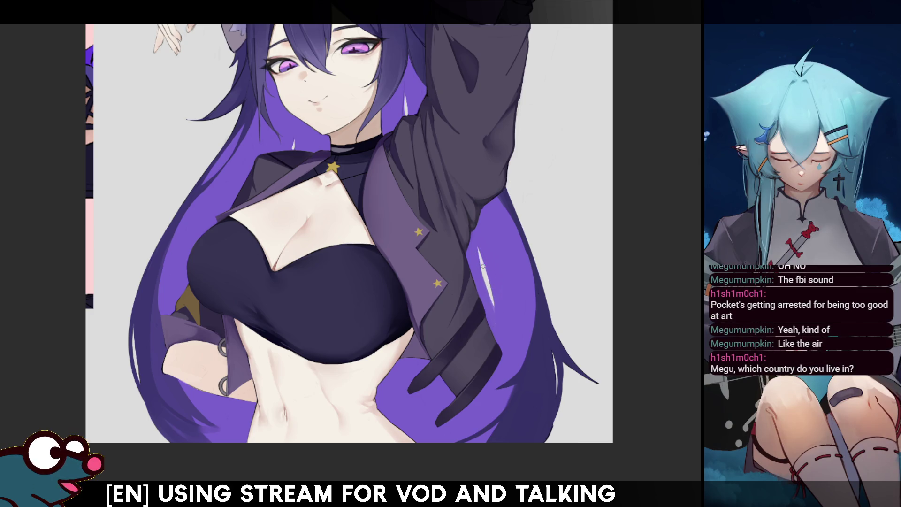
Step: Paint a longer light streak down the purple hair, checking it mirrored and redoing it twice
key("m")
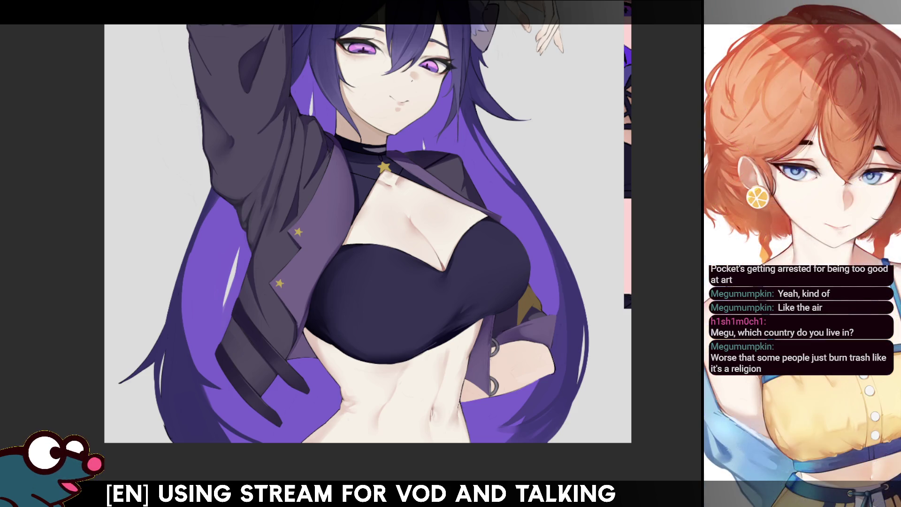
scroll(374, 239, "up", 2)
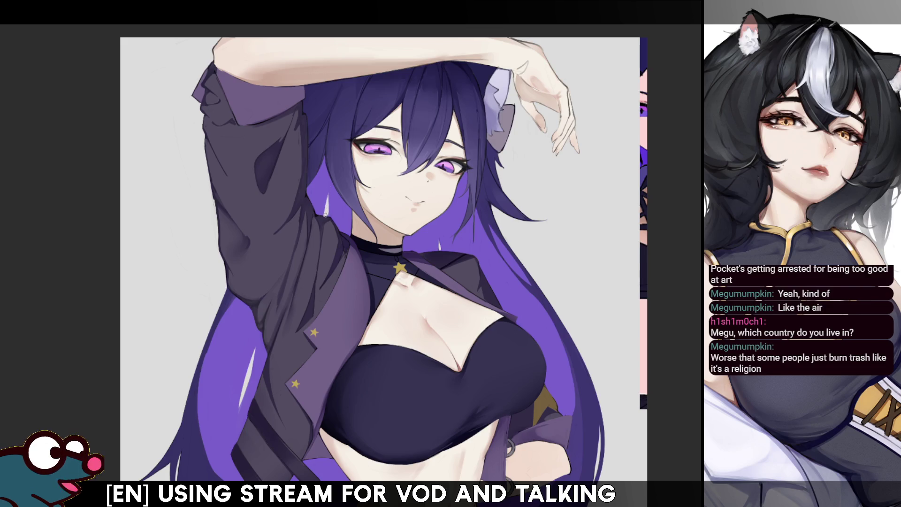
key("h")
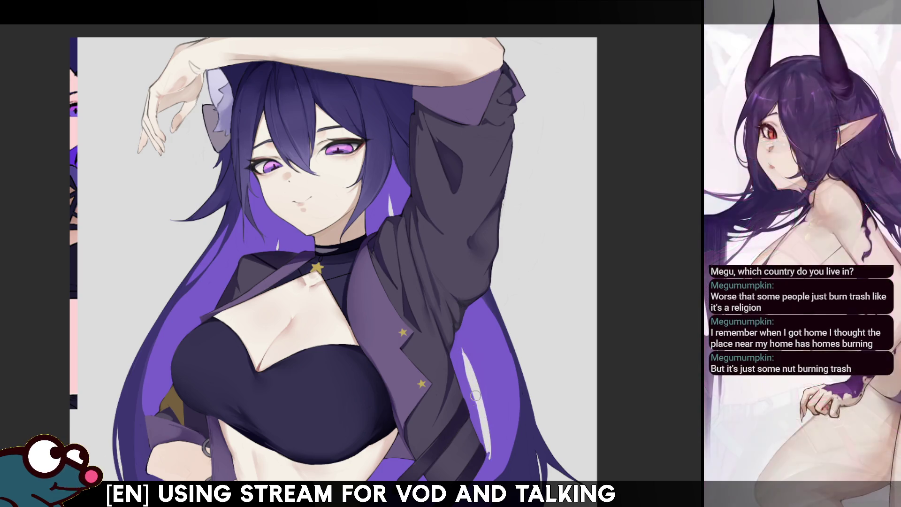
left_click_drag(462, 350, 494, 442)
key("ctrl+z")
left_click_drag(461, 350, 492, 441)
key("ctrl+z")
key("ctrl+z")
left_click_drag(463, 354, 488, 433)
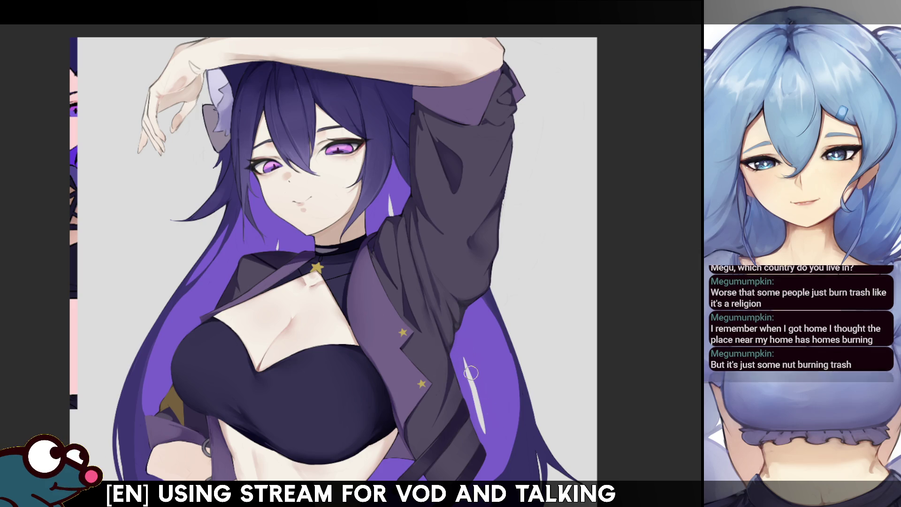
Step: Check the streak mirrored, discard a stray light stroke, and select the purple hair region on the right
key("m")
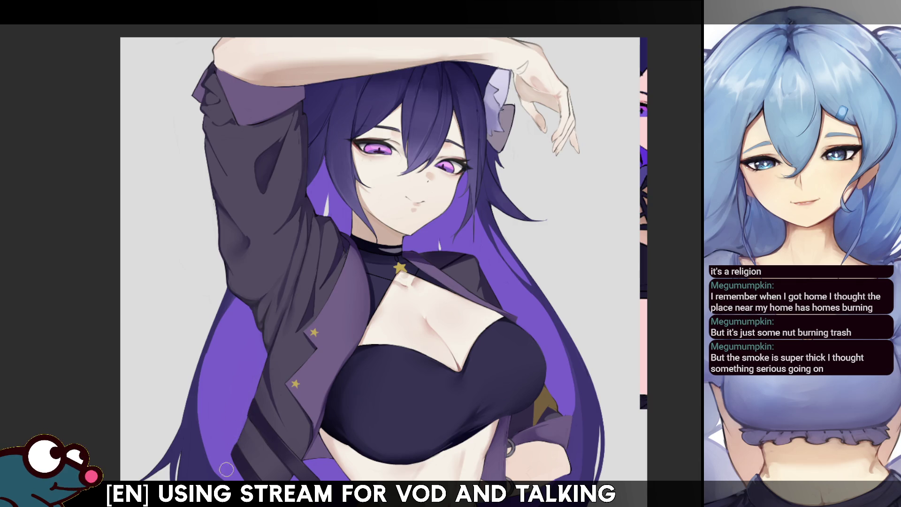
key("m")
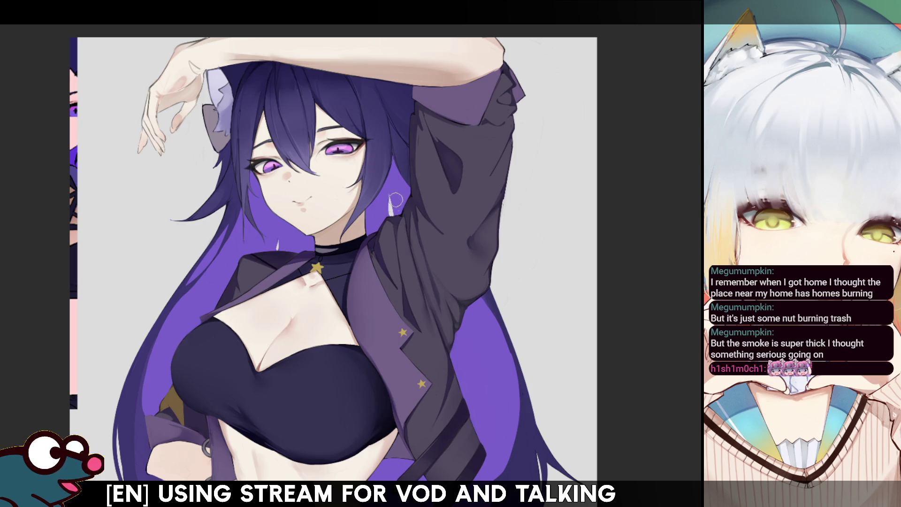
left_click_drag(463, 326, 495, 359)
key("ctrl+z")
left_click(476, 338)
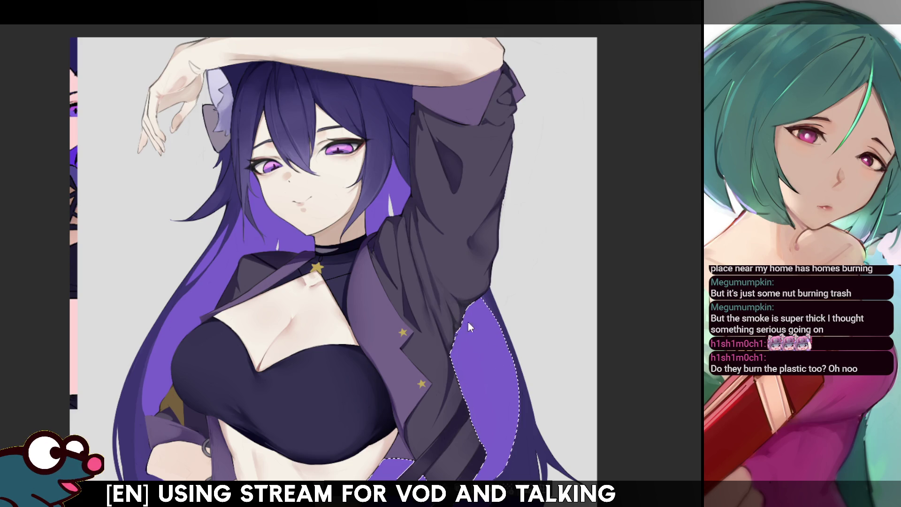
left_click_drag(481, 330, 508, 387)
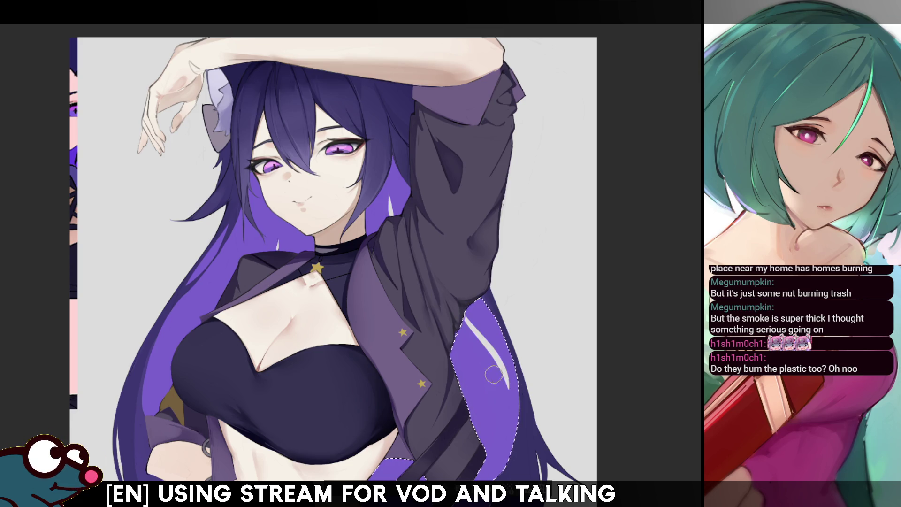
key("ctrl+z")
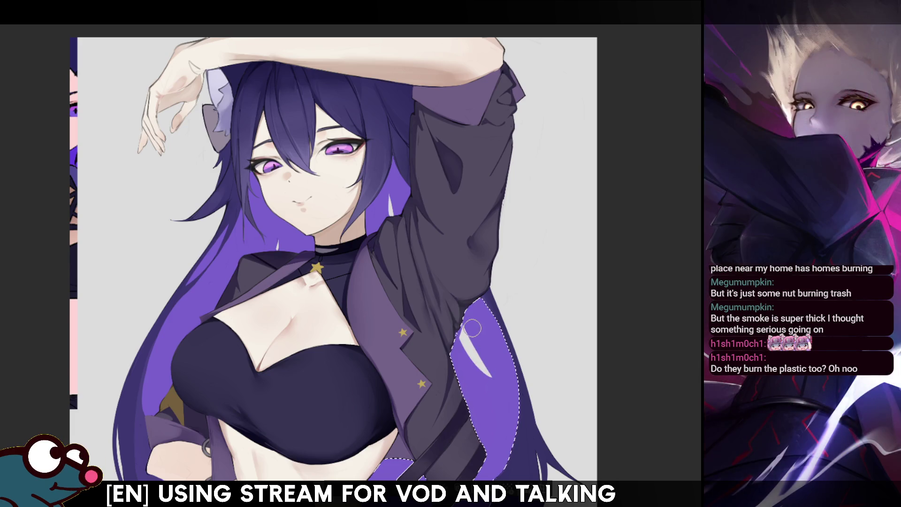
left_click_drag(493, 375, 462, 329)
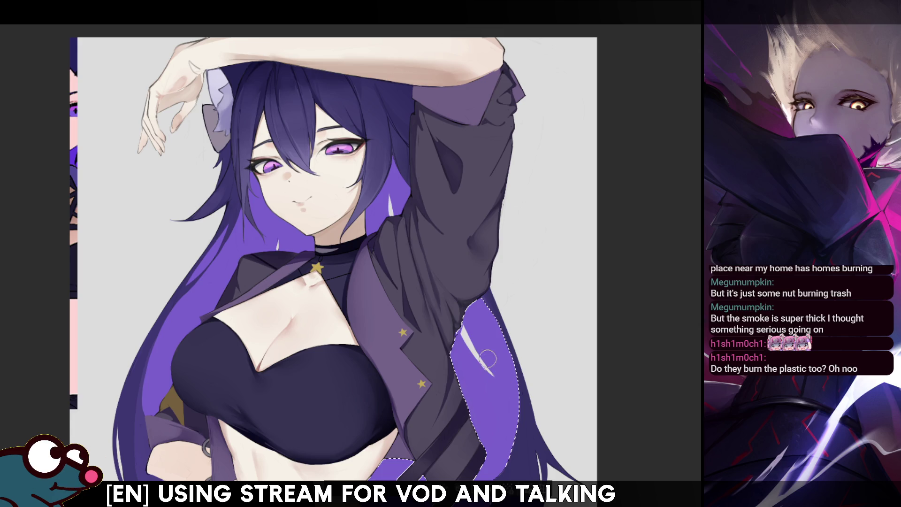
key("ctrl+z")
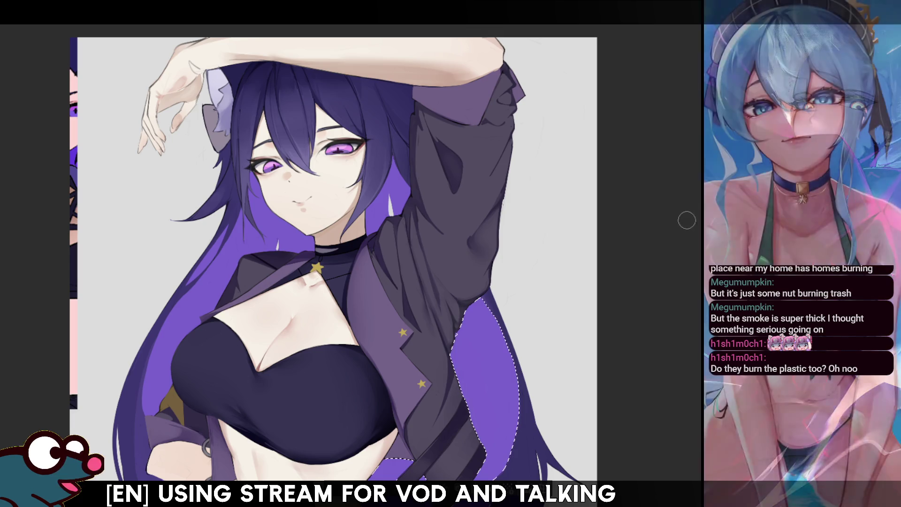
key("m")
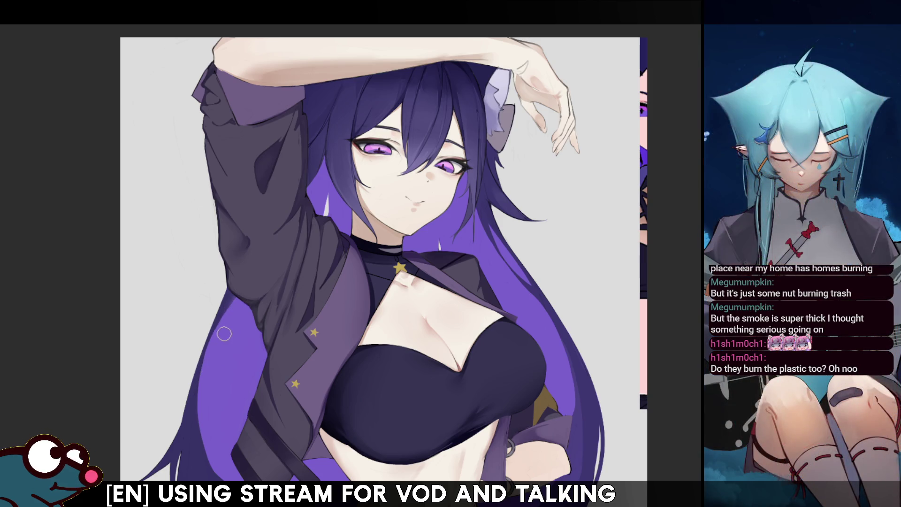
key("m")
Step: Auto-select the purple hair region by colour, then clear the selection
left_click_drag(370, 370, 431, 360)
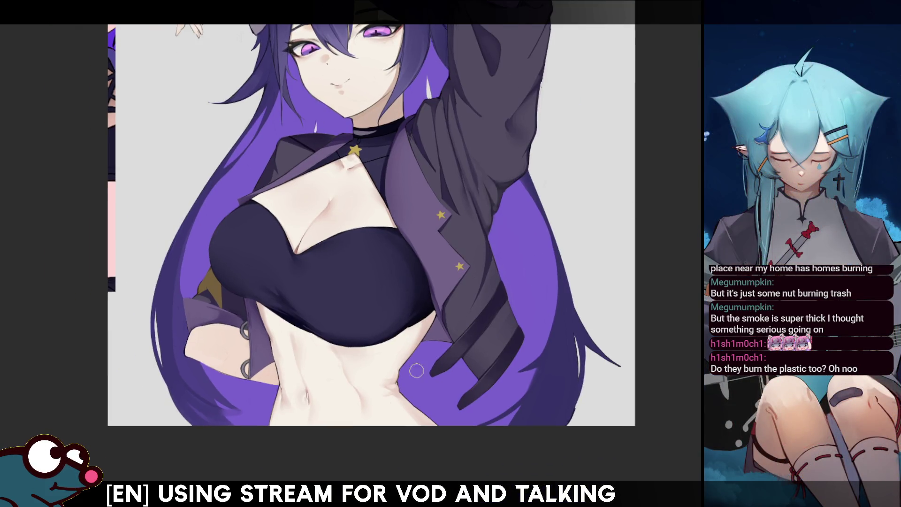
key("w")
left_click(548, 282)
key("ctrl+d")
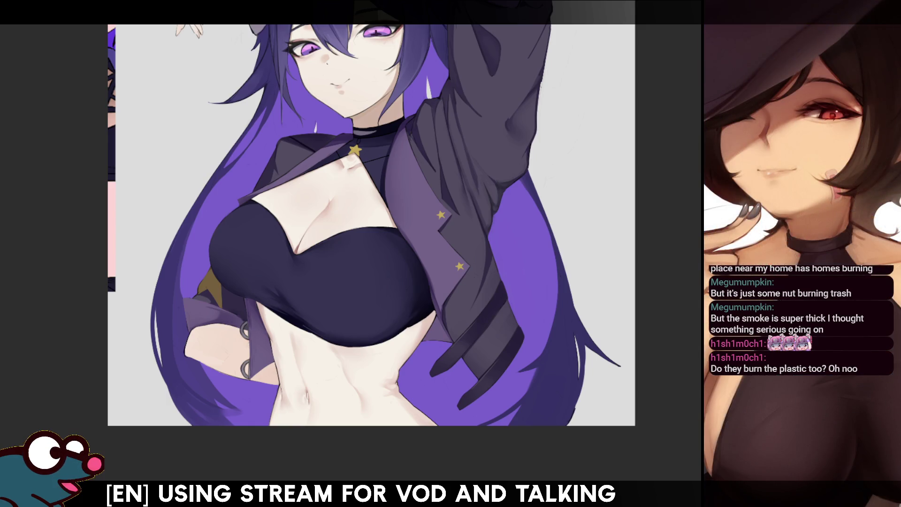
Step: Compare hair outline versions with undo/redo, keep the wider darker one, and select the hair right of the jacket
key("ctrl+z")
key("ctrl+y")
key("ctrl+z")
key("ctrl+y")
key("ctrl+z")
key("ctrl+y")
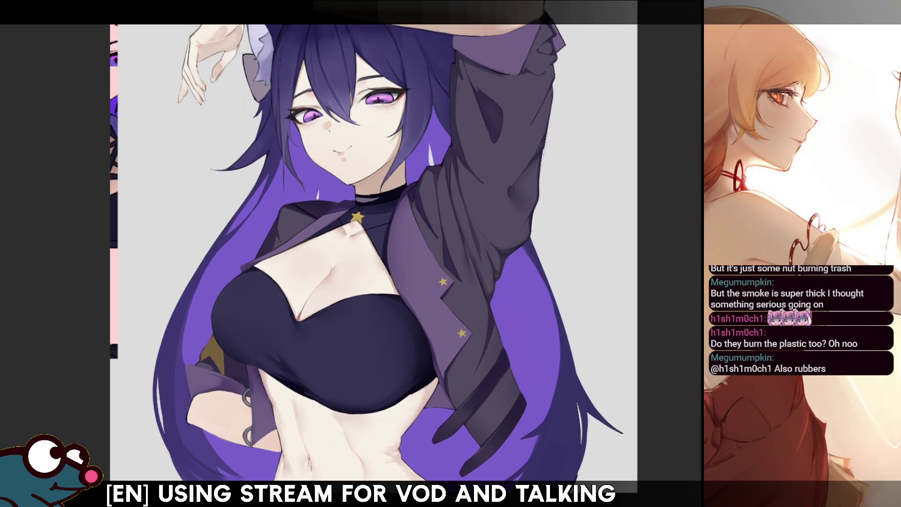
scroll(373, 240, "up", 1)
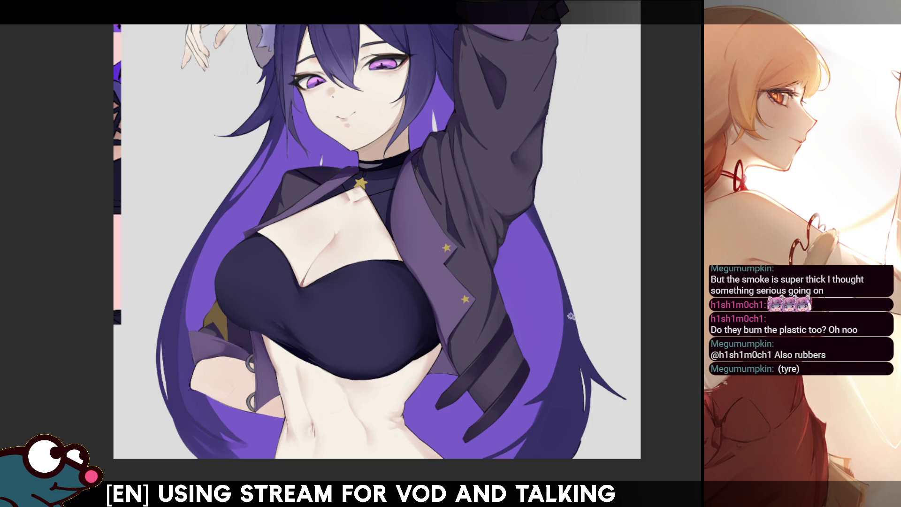
left_click(431, 412)
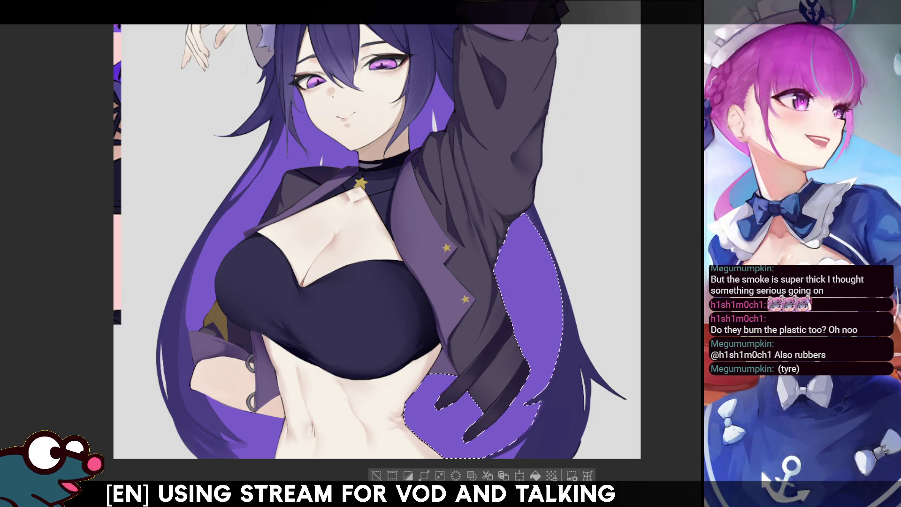
Step: Paint light highlight streaks into the selected purple hair, undoing and redrawing until they sit right
left_click_drag(470, 392, 462, 449)
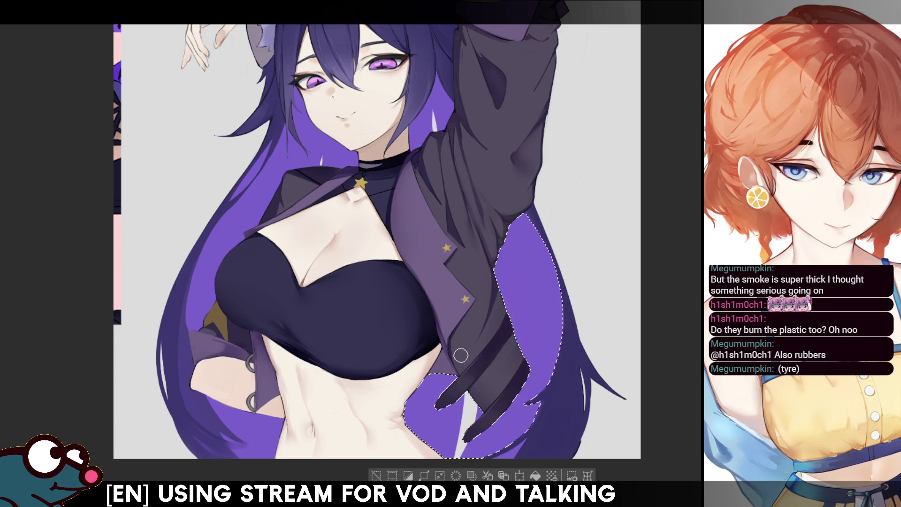
left_click_drag(443, 373, 408, 425)
key("ctrl+z")
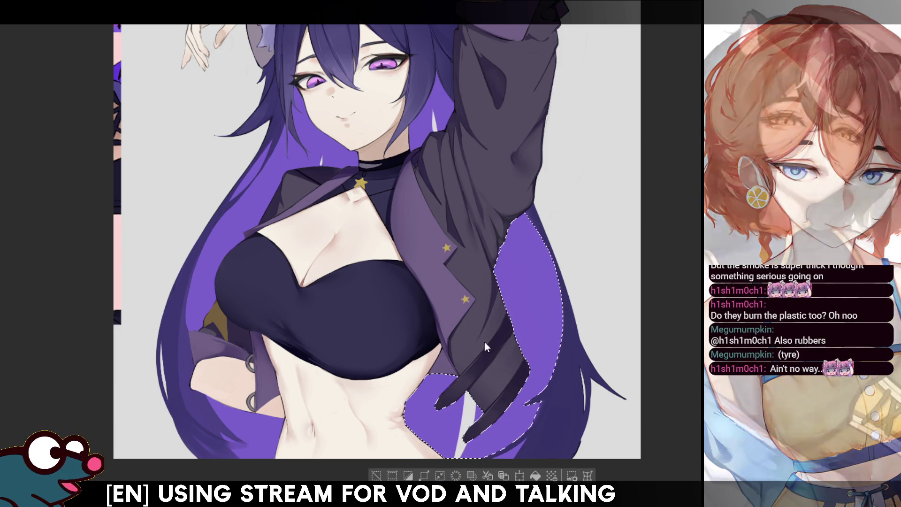
left_click_drag(467, 391, 443, 451)
key("ctrl+z")
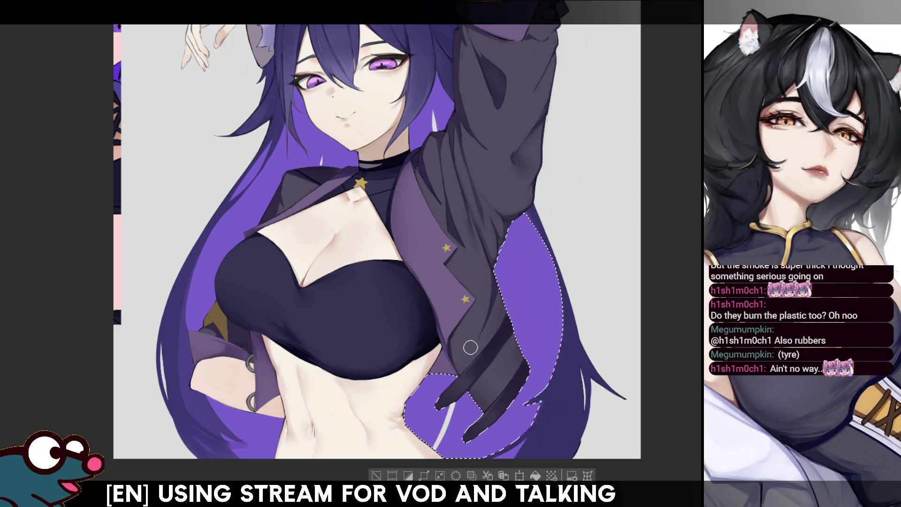
left_click_drag(466, 386, 454, 414)
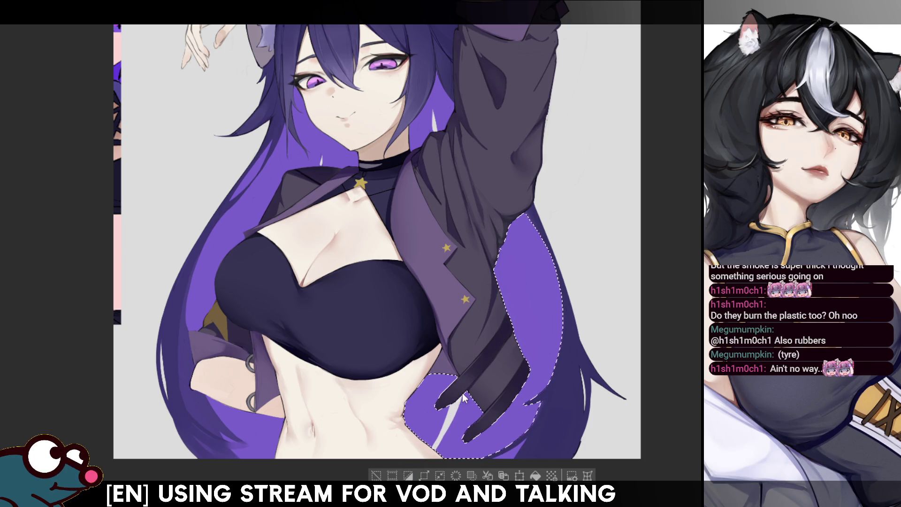
left_click_drag(463, 398, 431, 448)
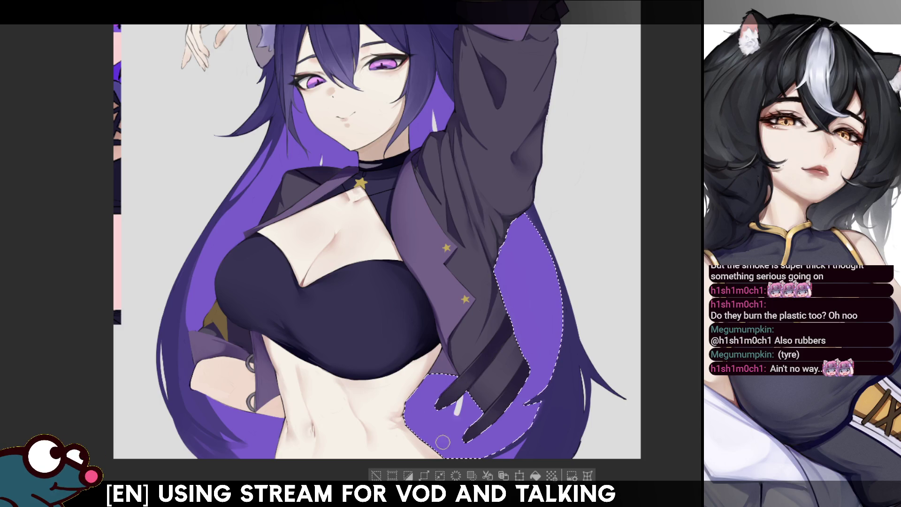
left_click_drag(426, 453, 468, 398)
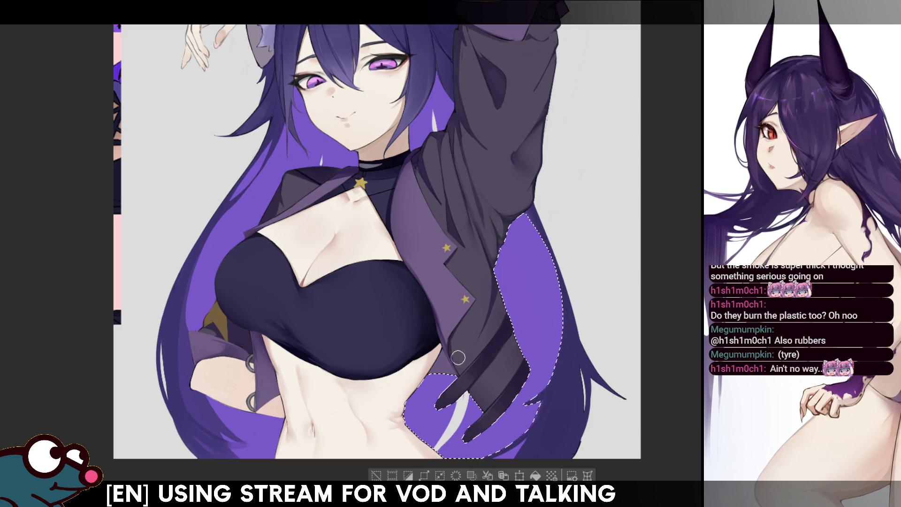
Step: Add light strokes in the hair below the jacket, then cover the stray ones back in purple
left_click_drag(422, 380, 412, 422)
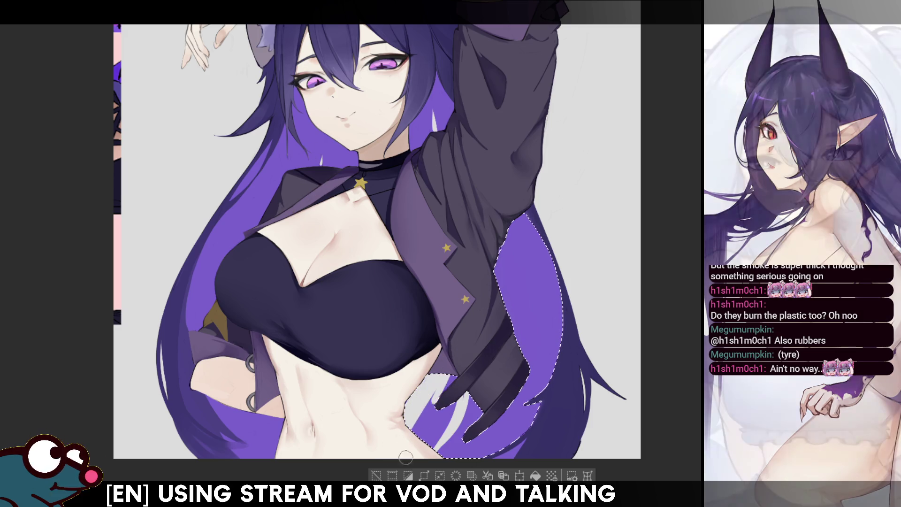
left_click_drag(437, 384, 458, 426)
left_click_drag(472, 372, 415, 423)
left_click_drag(440, 366, 416, 423)
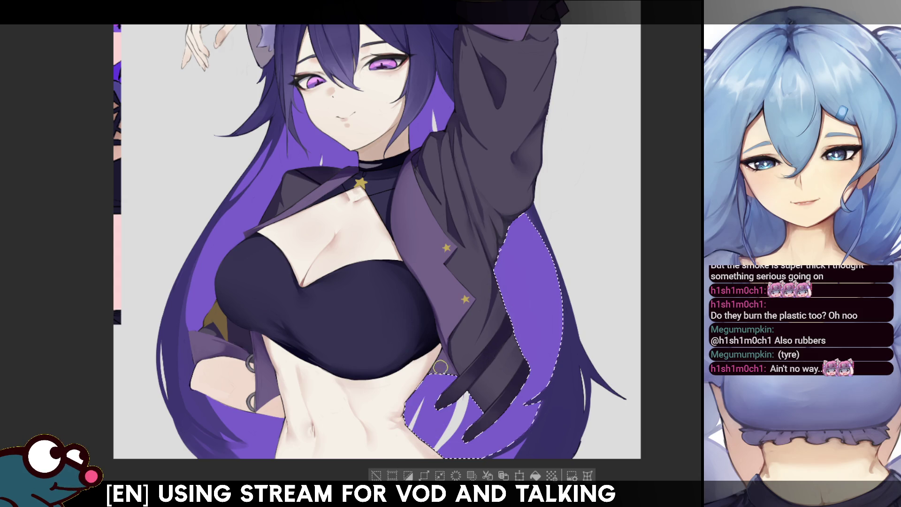
mouse_move(452, 406)
left_mouse_down()
mouse_move(416, 422)
mouse_move(438, 456)
mouse_move(436, 430)
left_mouse_up()
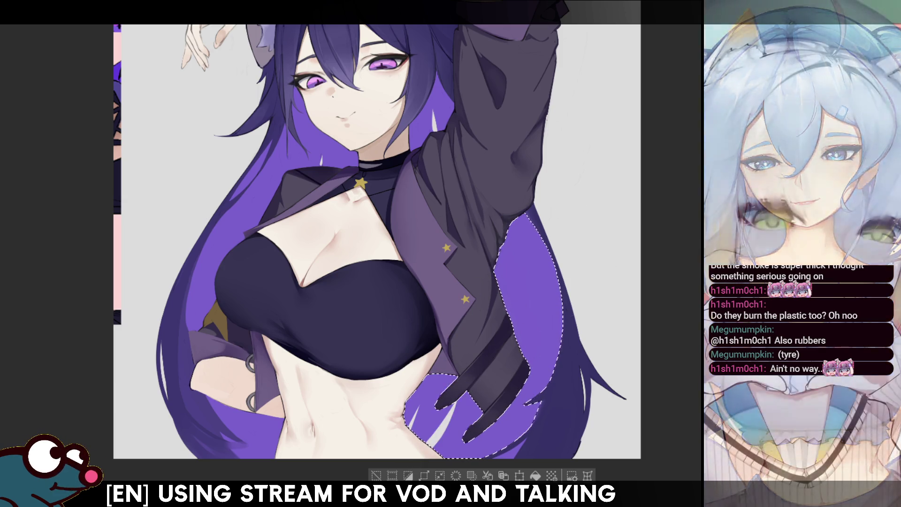
scroll(374, 240, "down", 3)
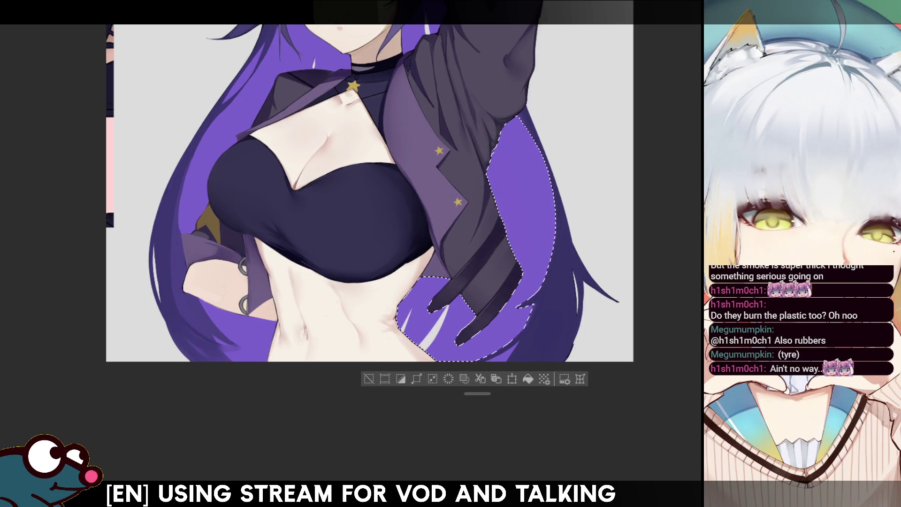
left_click(473, 384)
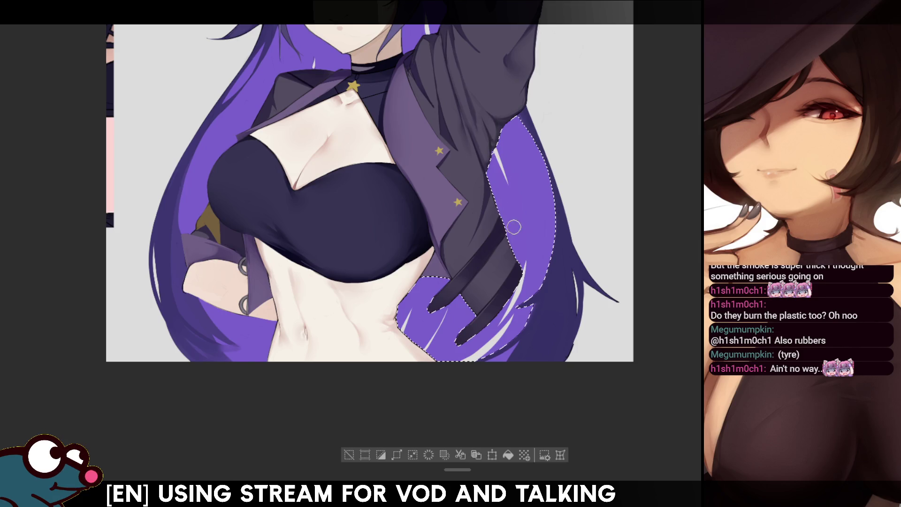
Step: Try a highlight stroke on the selected hair, undo it as too thick, and clear the hair selection
mouse_move(509, 197)
left_mouse_down()
mouse_move(500, 159)
mouse_move(509, 199)
left_mouse_up()
key("ctrl+z")
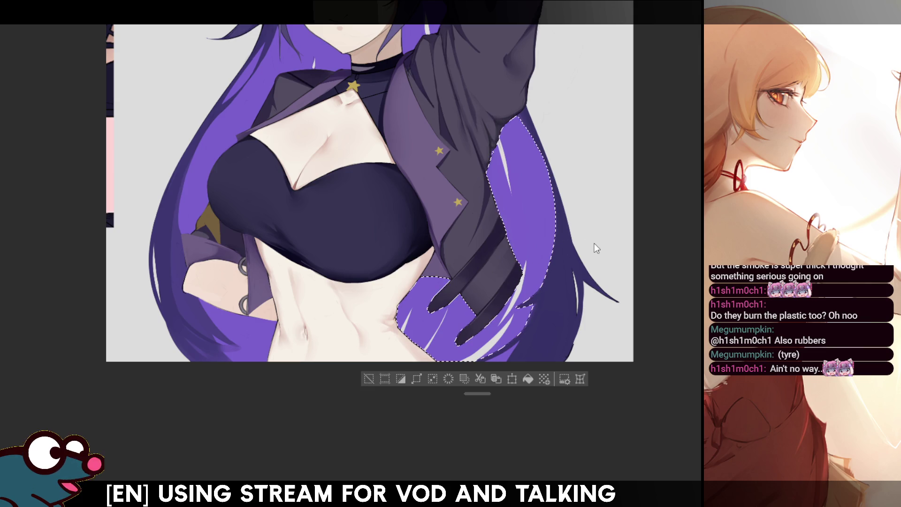
key("ctrl+d")
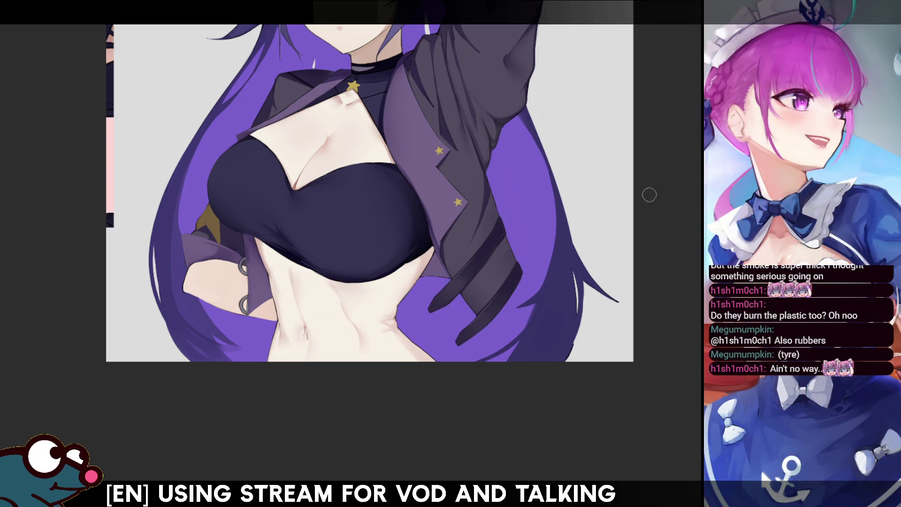
scroll(641, 183, "up", 1)
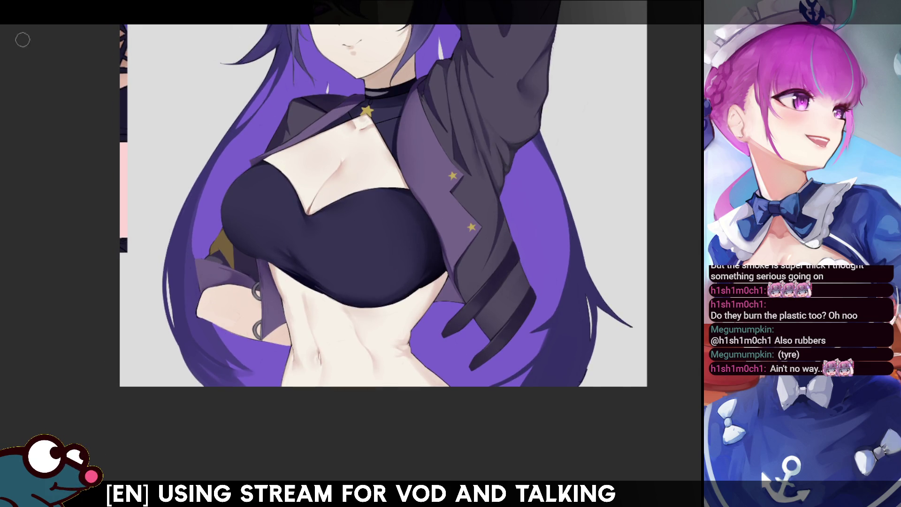
Step: Draw a thin dark line along the hair's outer edge, redrawing it after an undo
mouse_move(205, 183)
left_mouse_down()
mouse_move(198, 293)
mouse_move(195, 269)
left_mouse_up()
key("ctrl+z")
key("ctrl+z")
left_click_drag(194, 208, 193, 281)
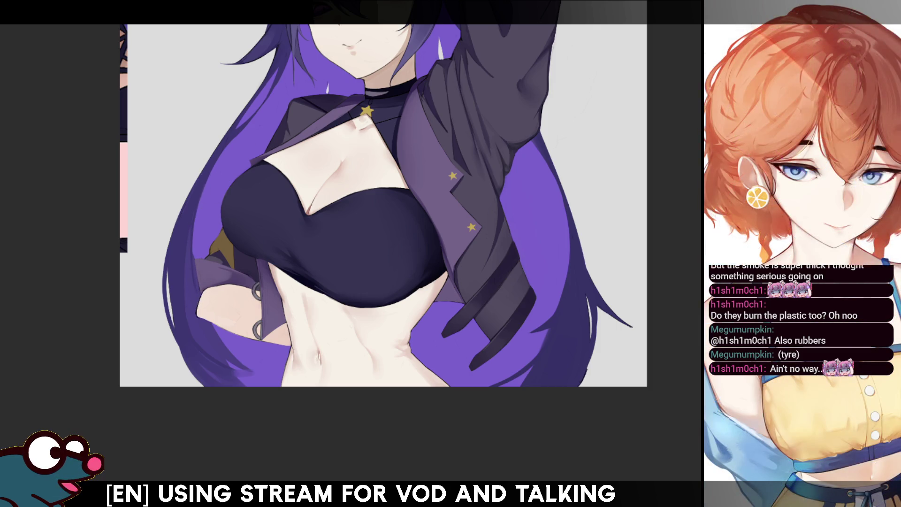
Step: Add a thin light strand to the hair near the face and check it mirrored
left_click_drag(299, 87, 284, 198)
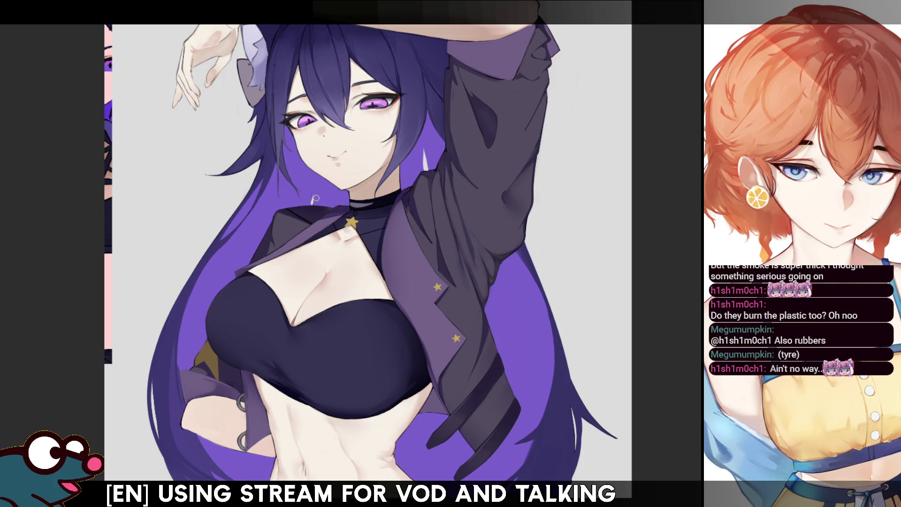
left_click_drag(310, 205, 310, 179)
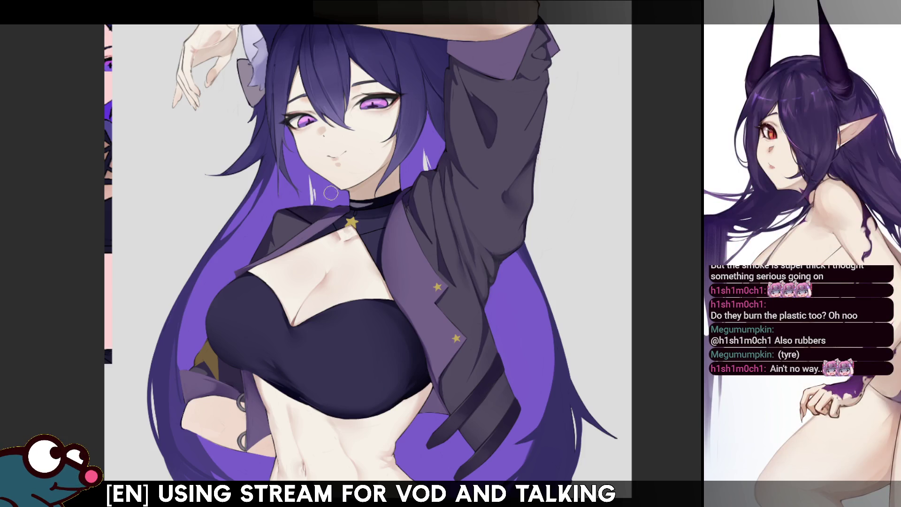
key("h")
key("h")
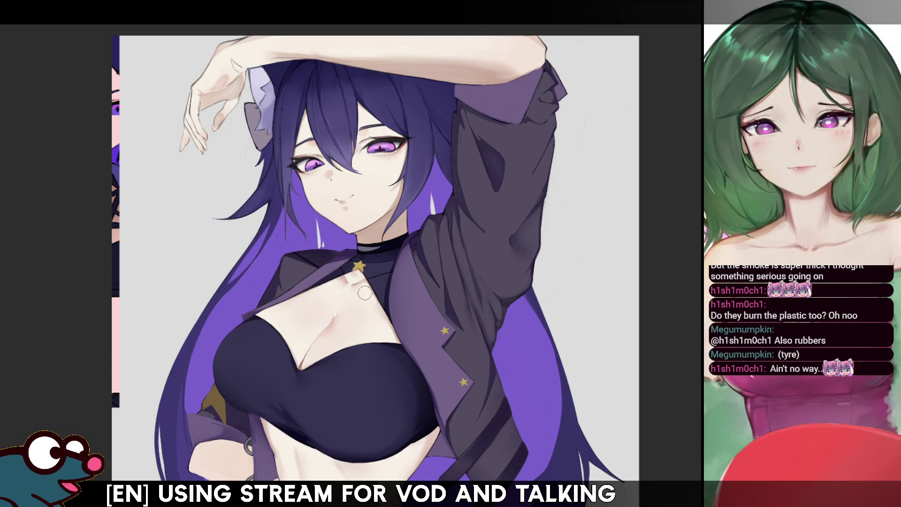
scroll(379, 254, "down", 2)
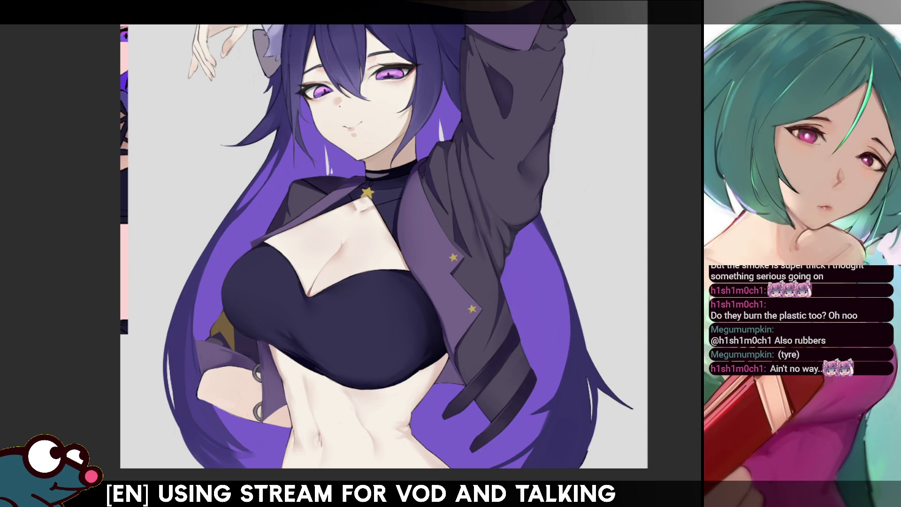
scroll(384, 254, "up", 1)
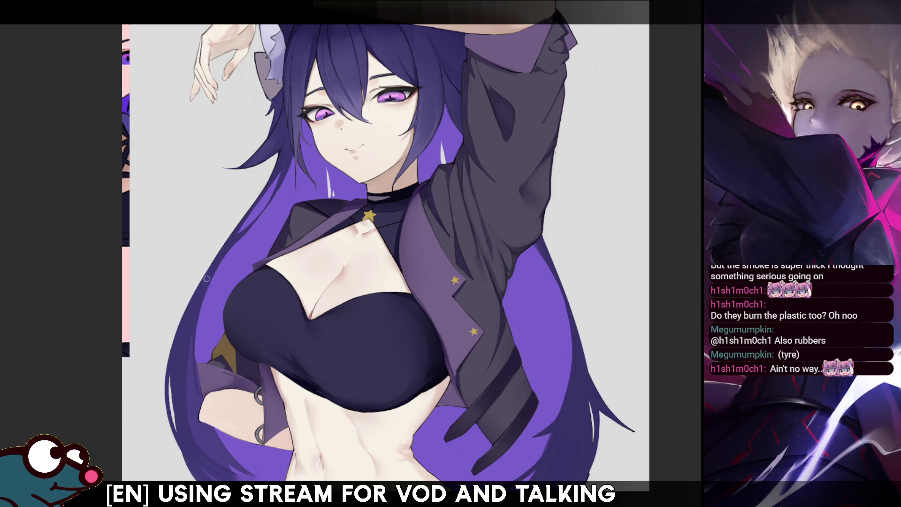
Step: Draw a long thin purple strand along the hair's left edge, dab a white highlight lower down, and view it mirrored
left_click_drag(211, 259, 159, 422)
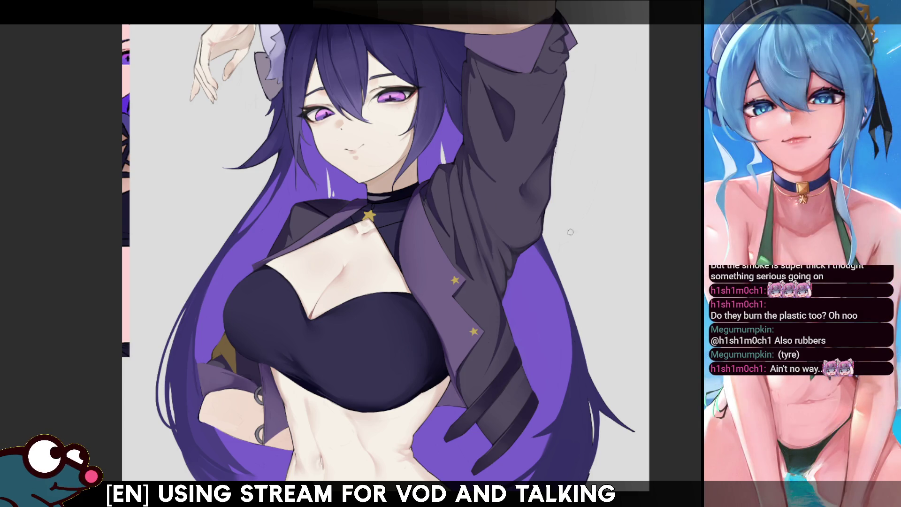
left_click_drag(368, 215, 334, 126)
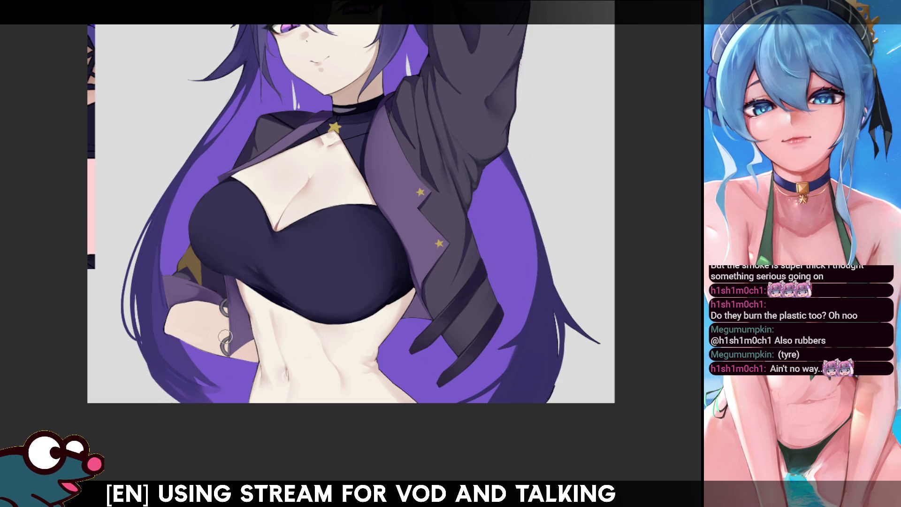
left_click_drag(230, 393, 239, 400)
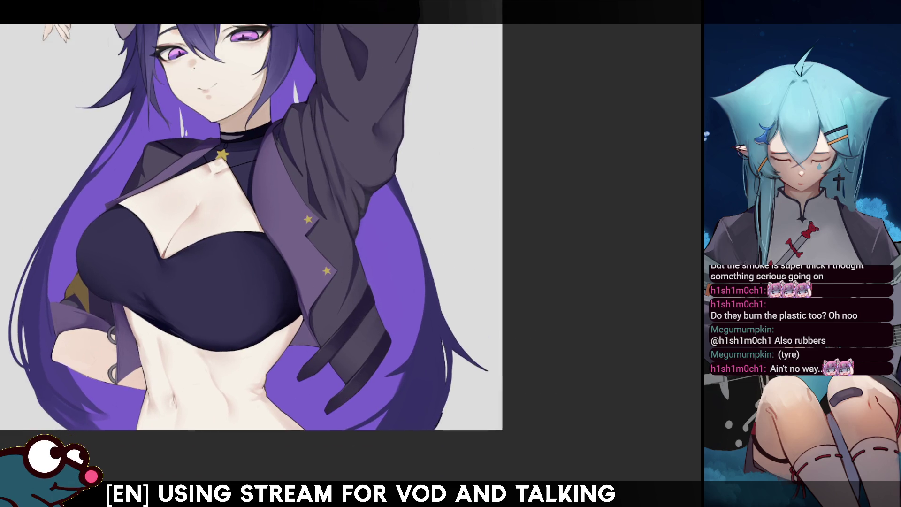
key("m")
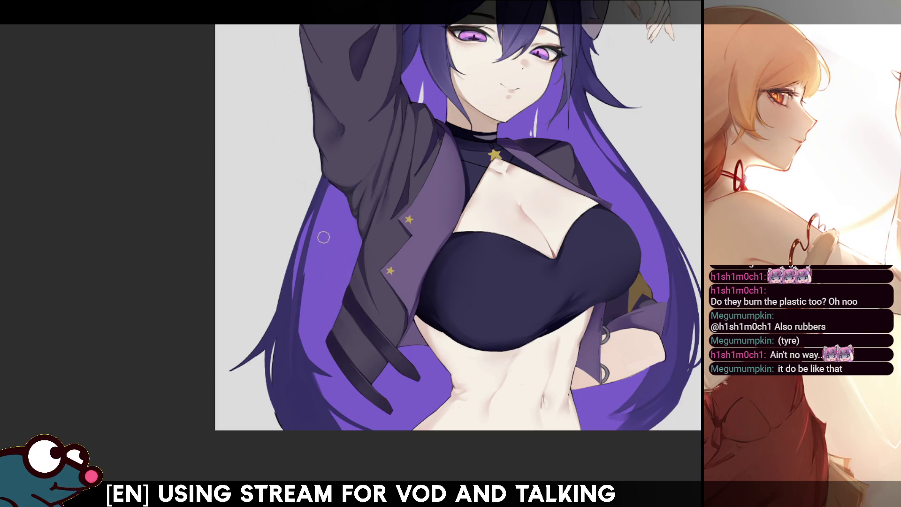
Step: Darken the hair edge beside the jacket and return the canvas to normal orientation
left_click_drag(298, 329, 314, 237)
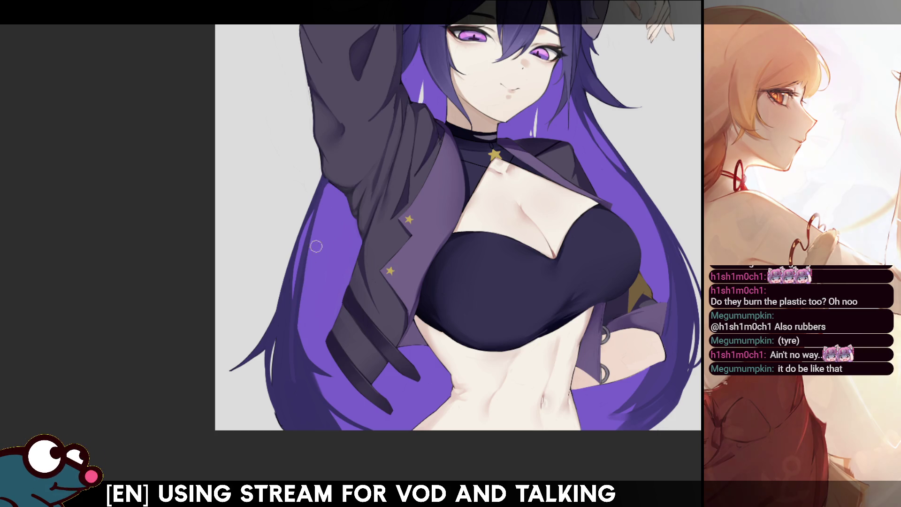
key("m")
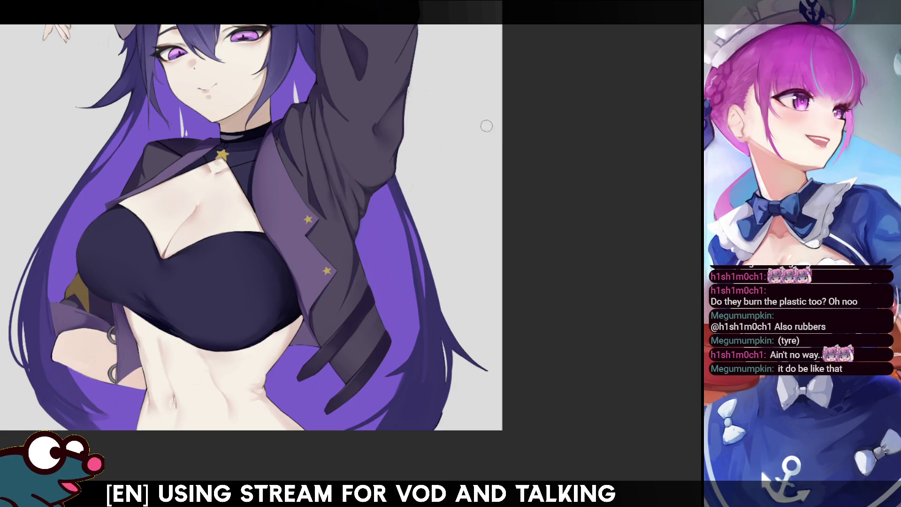
scroll(456, 193, "up", 3)
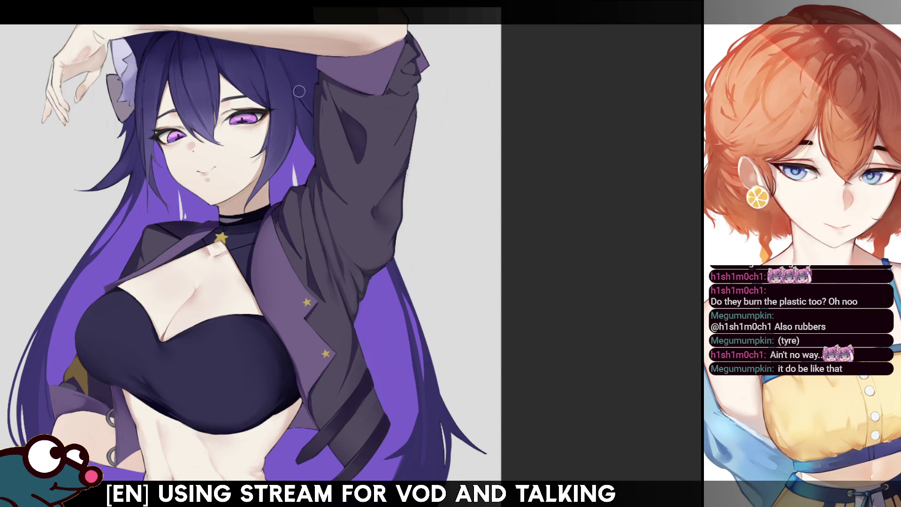
scroll(300, 85, "up", 3)
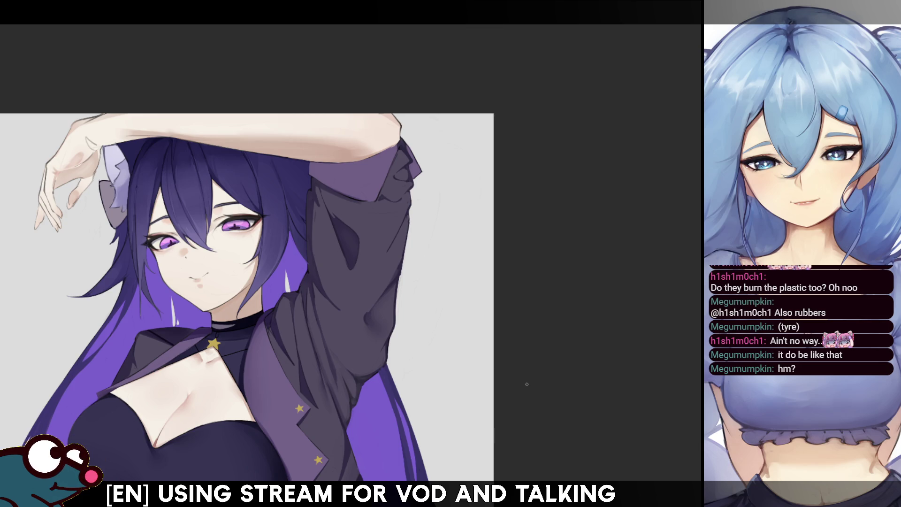
key("ctrl+plus")
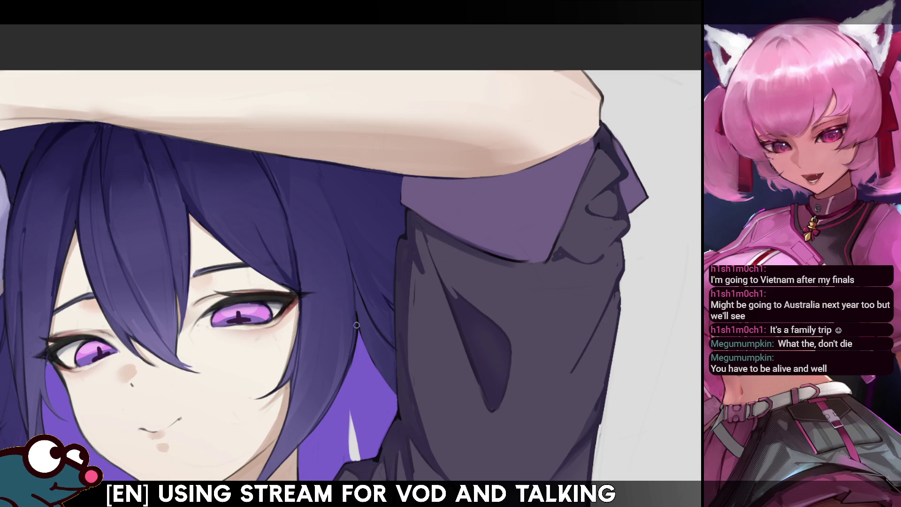
key("h")
key("h")
scroll(646, 217, "down", 4)
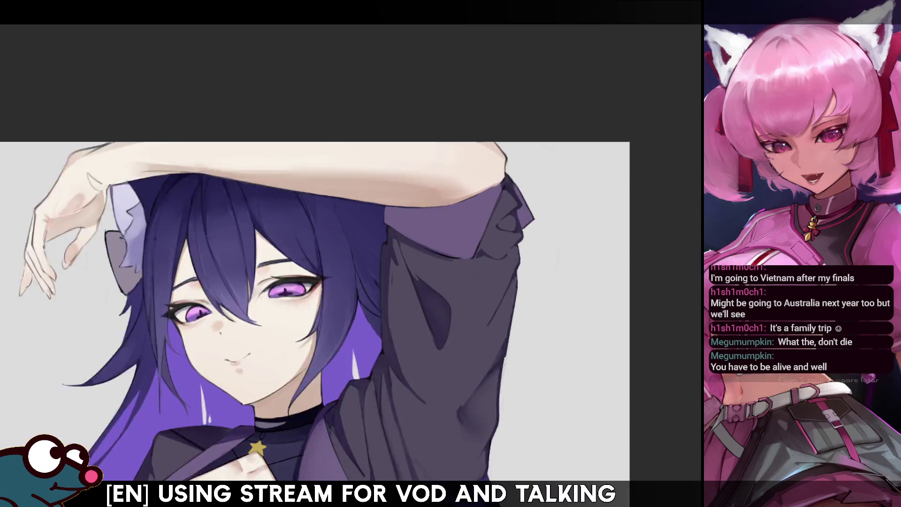
scroll(423, 211, "up", 4)
left_click_drag(395, 176, 314, 472)
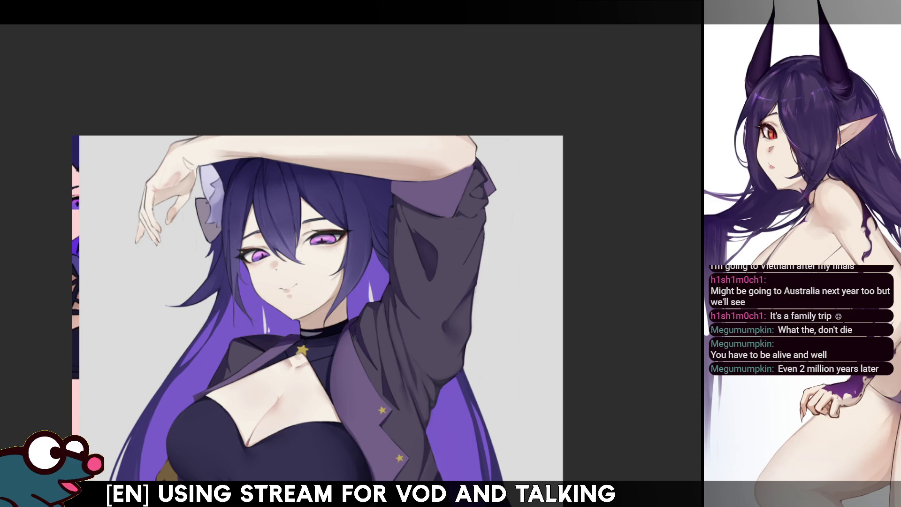
scroll(352, 254, "up", 4)
scroll(353, 254, "down", 2)
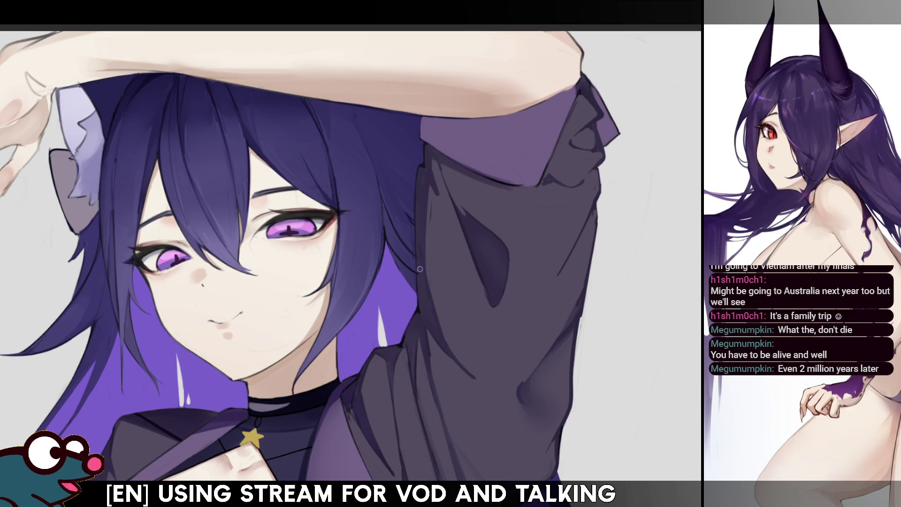
Step: Mirror, tilt and zoom the view onto the girl's face, then mirror it the other way
key("h")
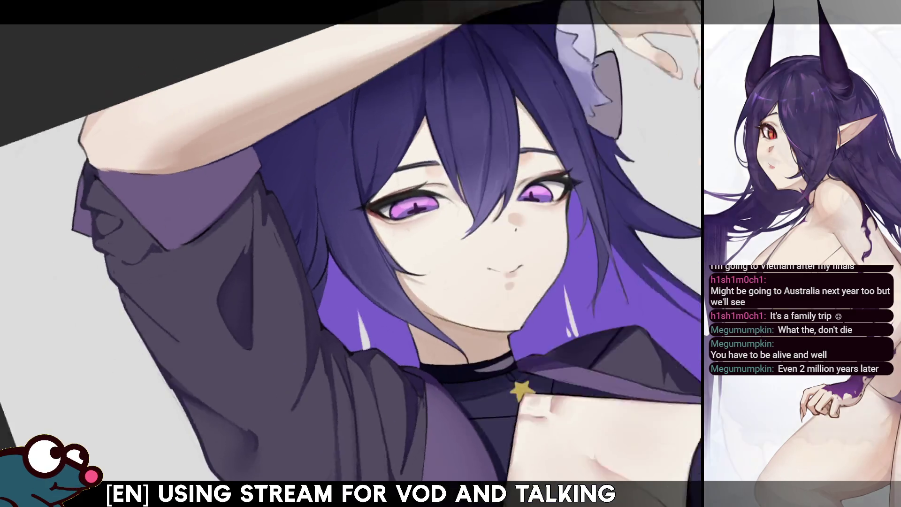
left_click_drag(394, 233, 336, 302)
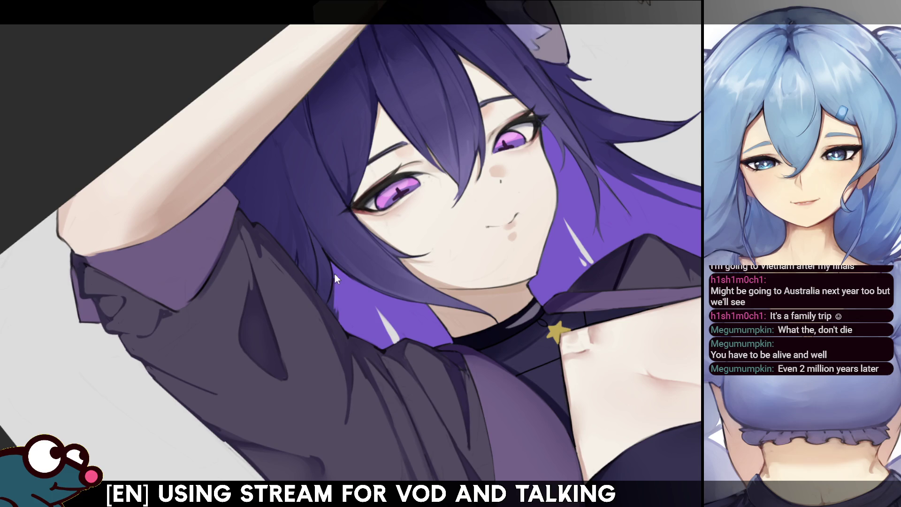
key("m")
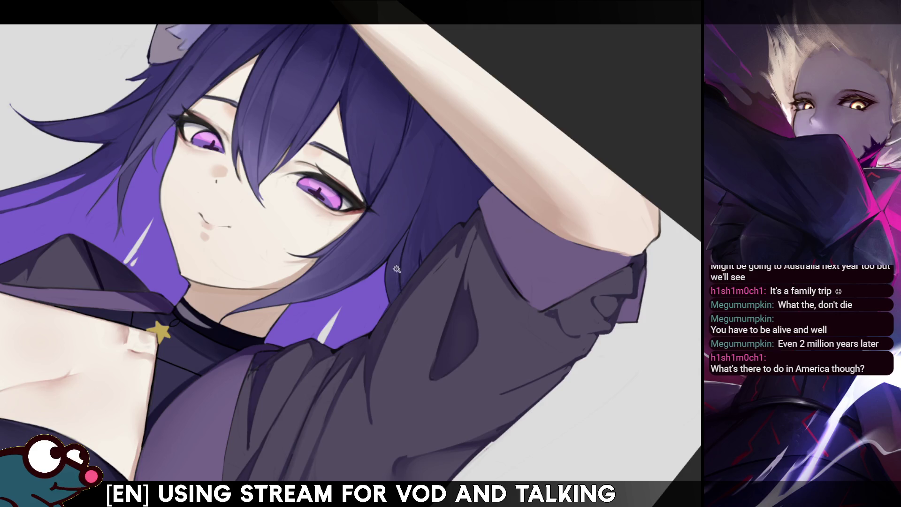
Step: Lasso the hair strand beside the face with the brush ready, clear the selection, and mirror the view to check
left_click_drag(405, 235, 396, 300)
key("b")
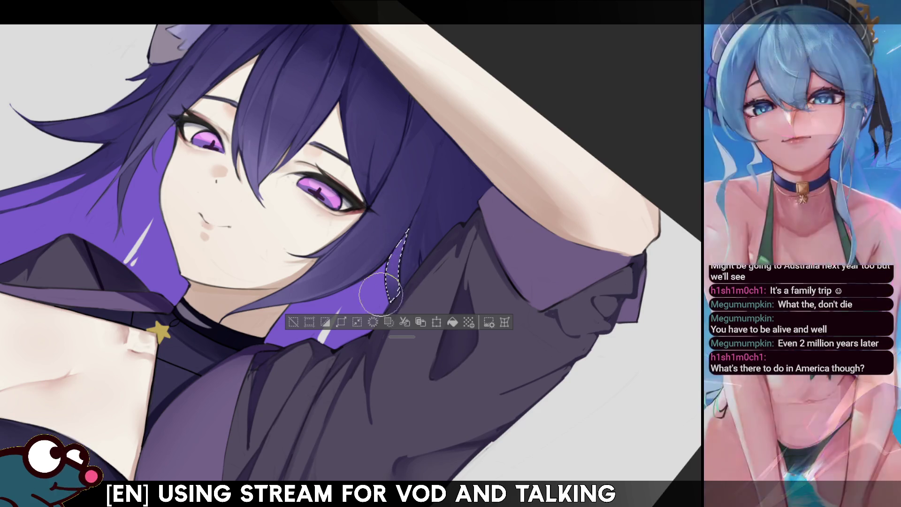
key("ctrl+d")
key("h")
key("h")
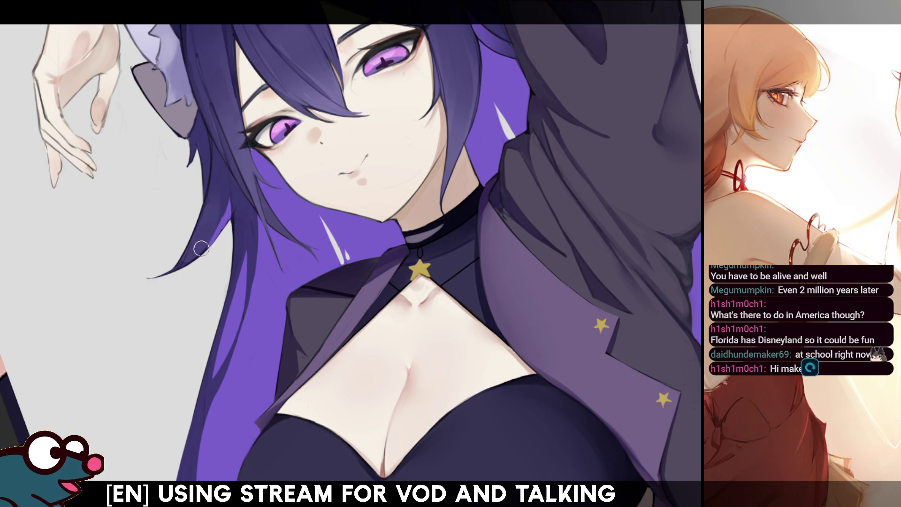
Step: Mirror and rotate the view so the whole upper body lies sideways on the tilted page
key("h")
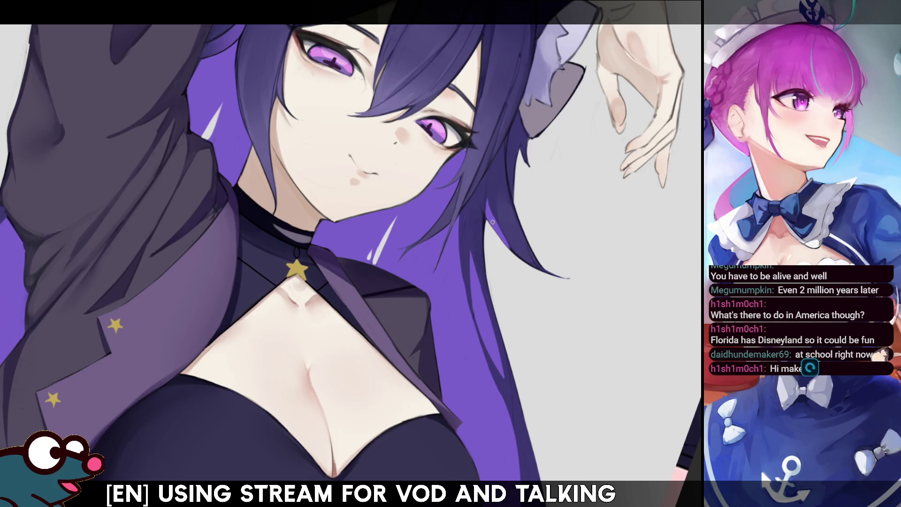
key("h")
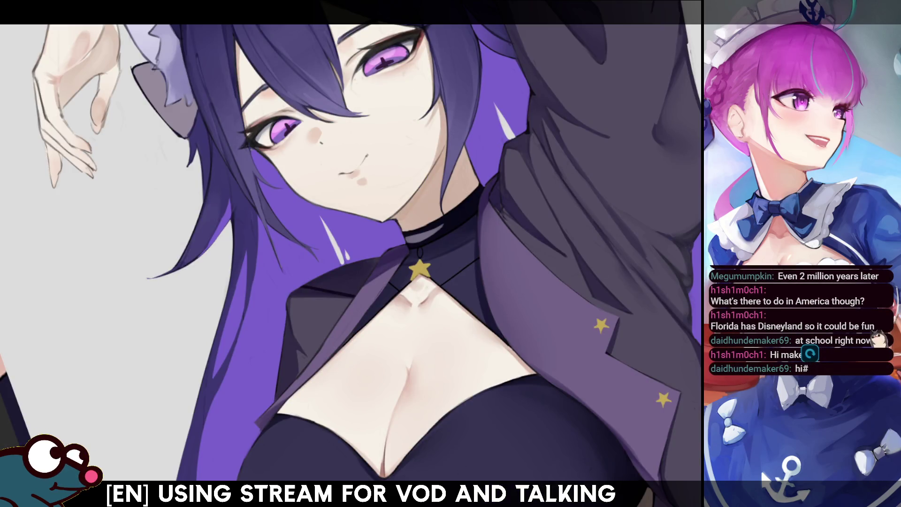
left_click_drag(233, 211, 215, 254)
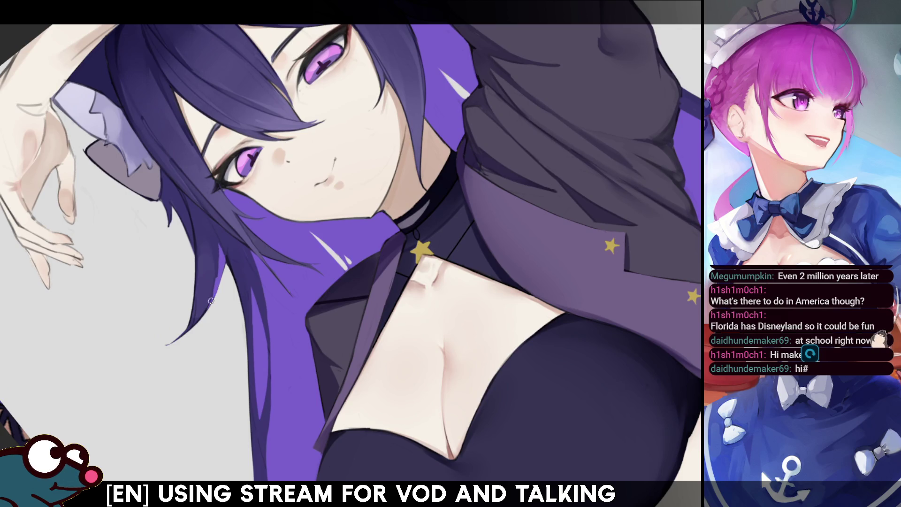
key("h")
key("h")
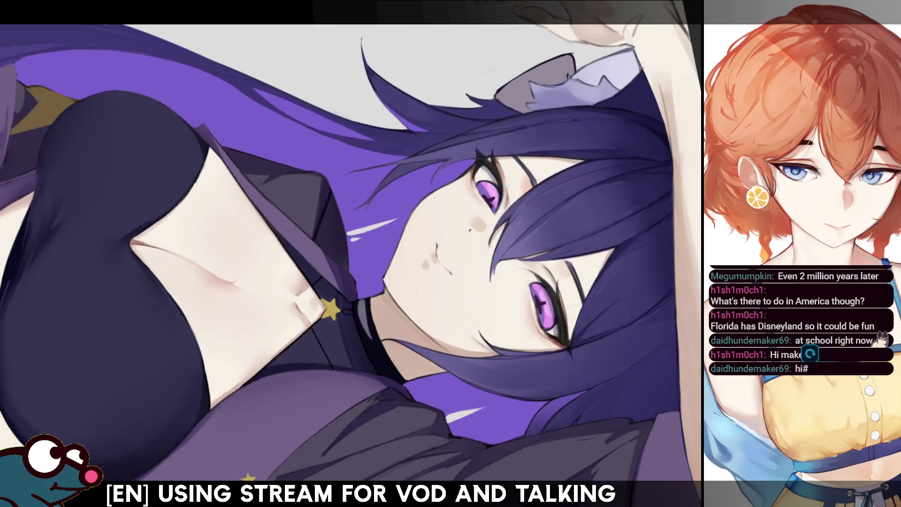
left_click_drag(422, 254, 672, 253)
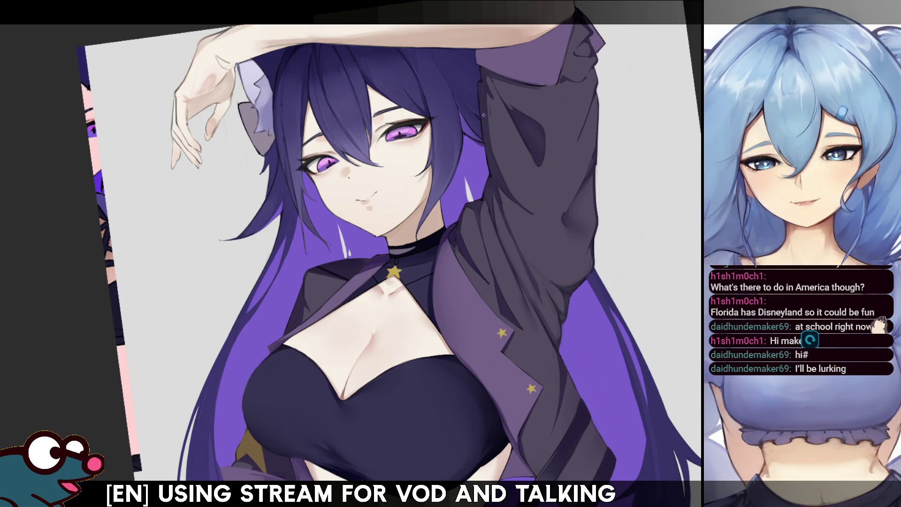
Step: Mirror and turn the canvas repeatedly, ending with the figure nearly upright and facing the other way
key("h")
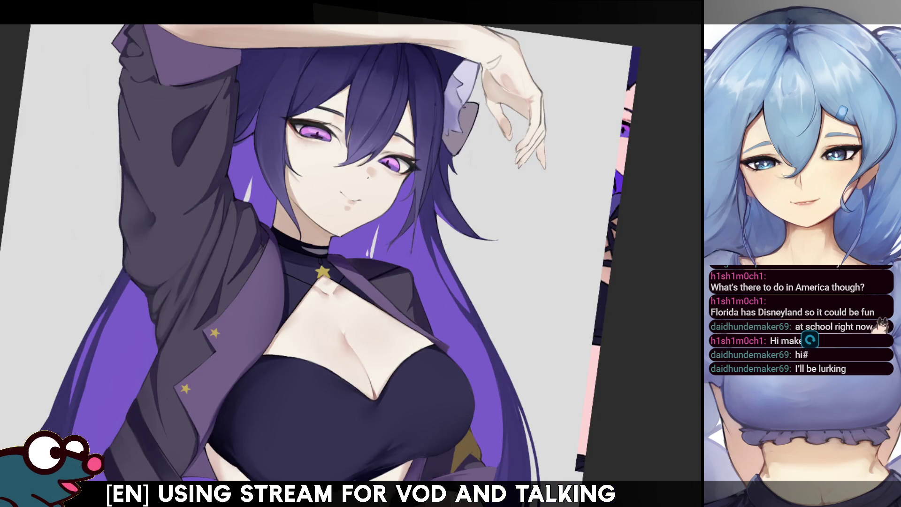
key("Delete")
key("Delete")
key("Delete")
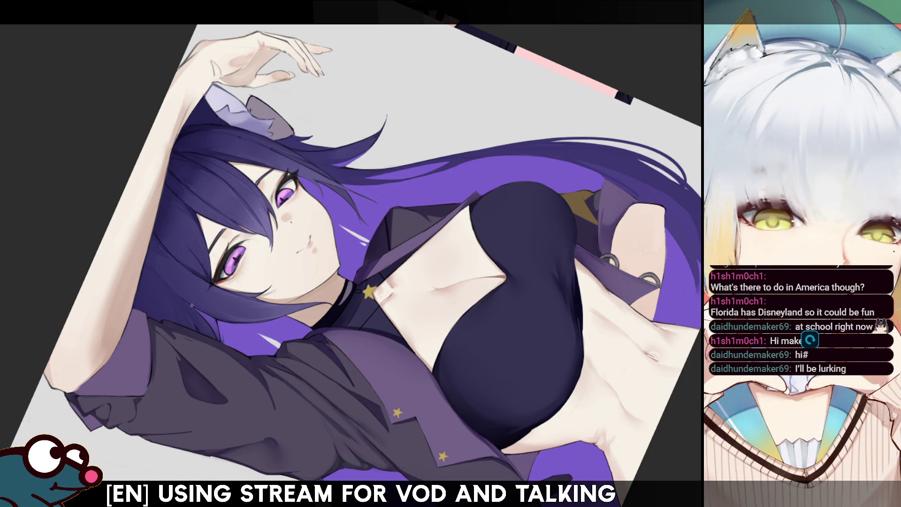
key("h")
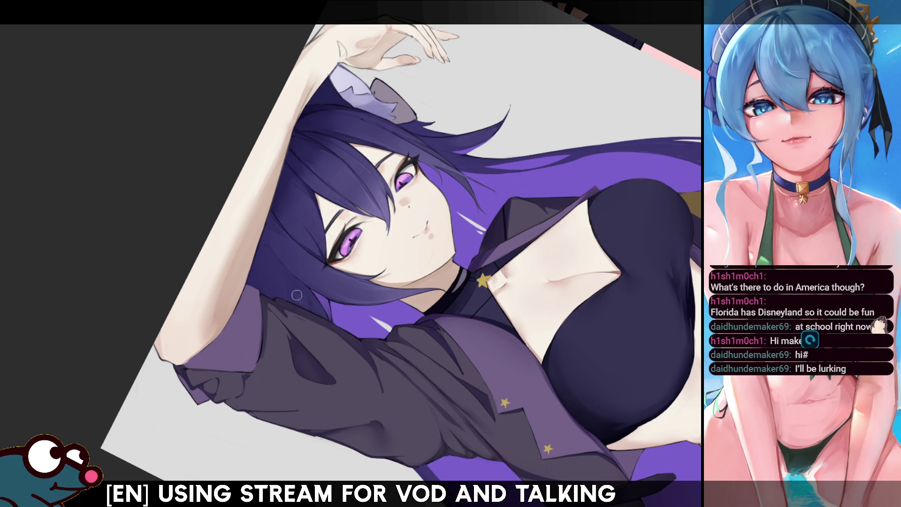
key("m")
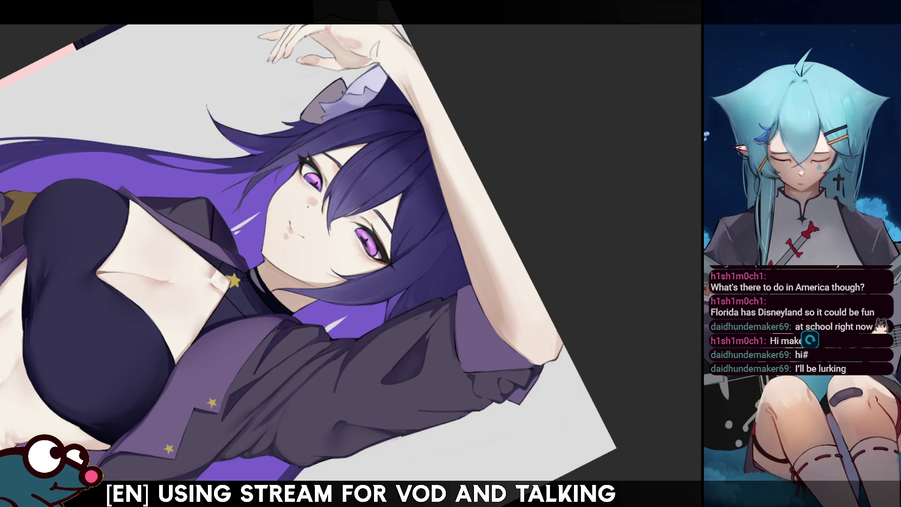
left_click_drag(323, 254, 366, 296)
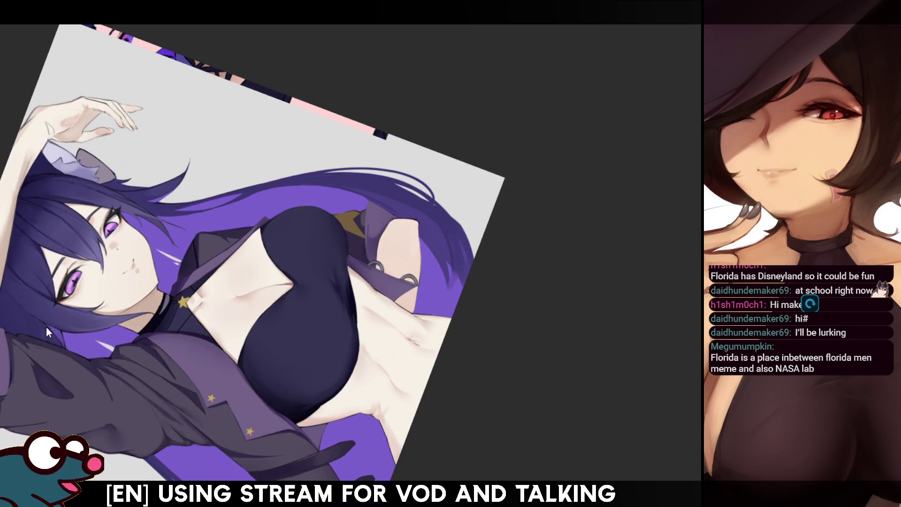
Step: Mirror the view so the face sits on the right for refining the face and raised hand
key("m")
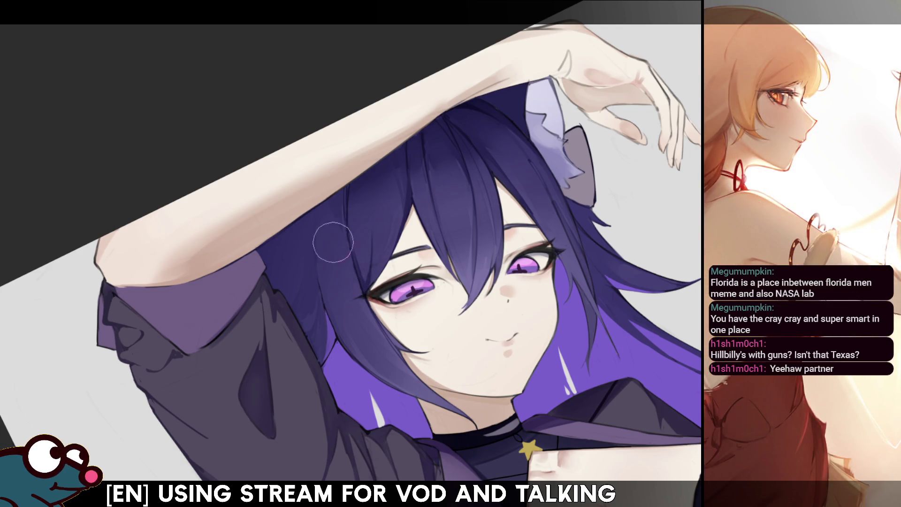
Step: Check the hair mirrored, extend the selection along the hair edge, then clear it
key("m")
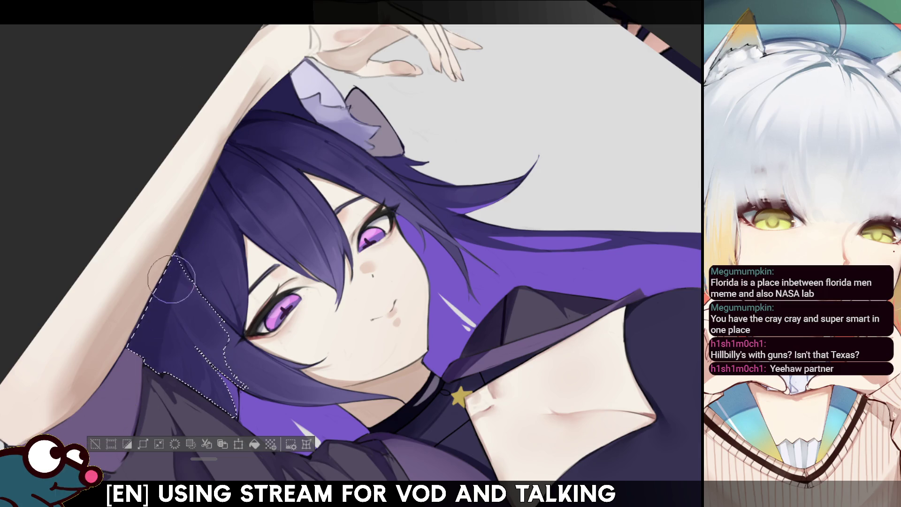
key("h")
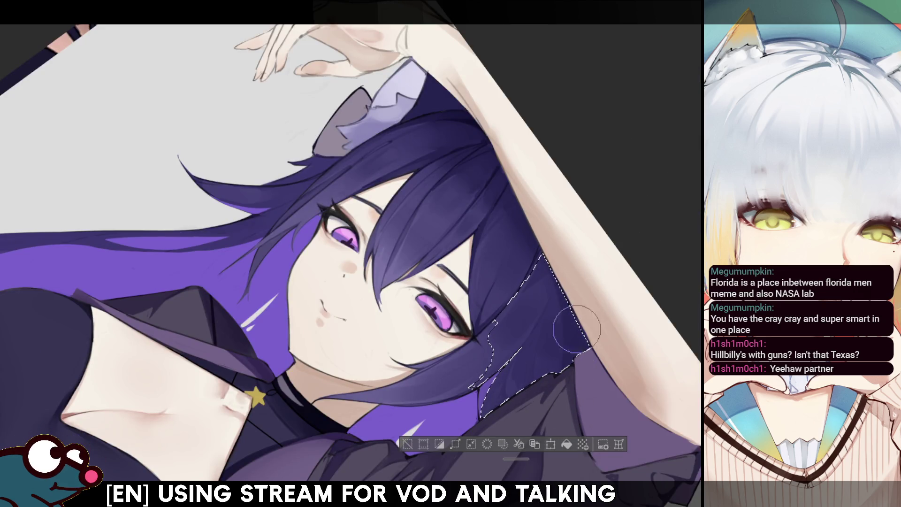
left_click_drag(560, 337, 537, 366)
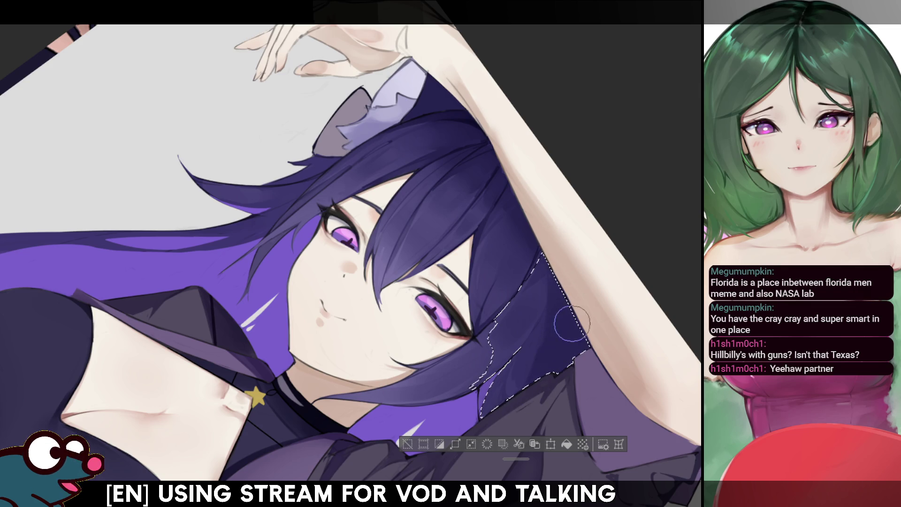
key("ctrl+d")
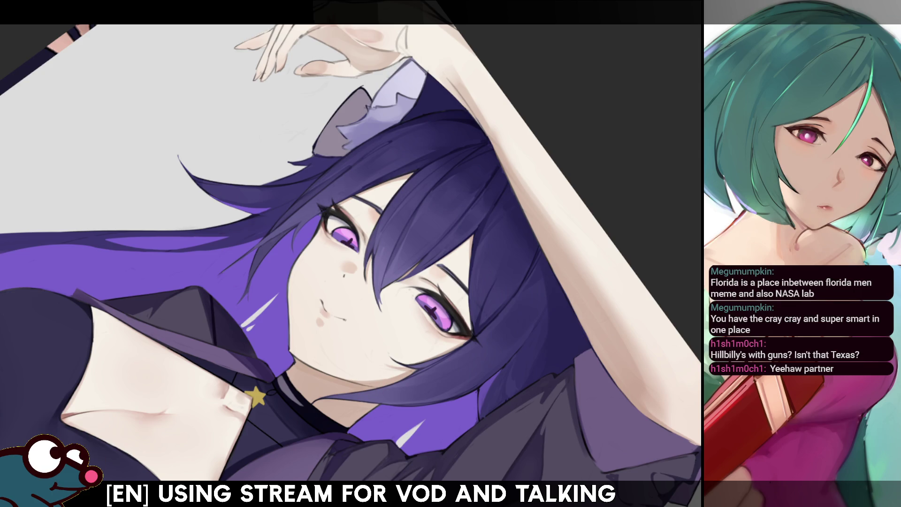
Step: Restore the selection and draw dark reinforcing lines down the jacket edge beside the crop top
key("ctrl+z")
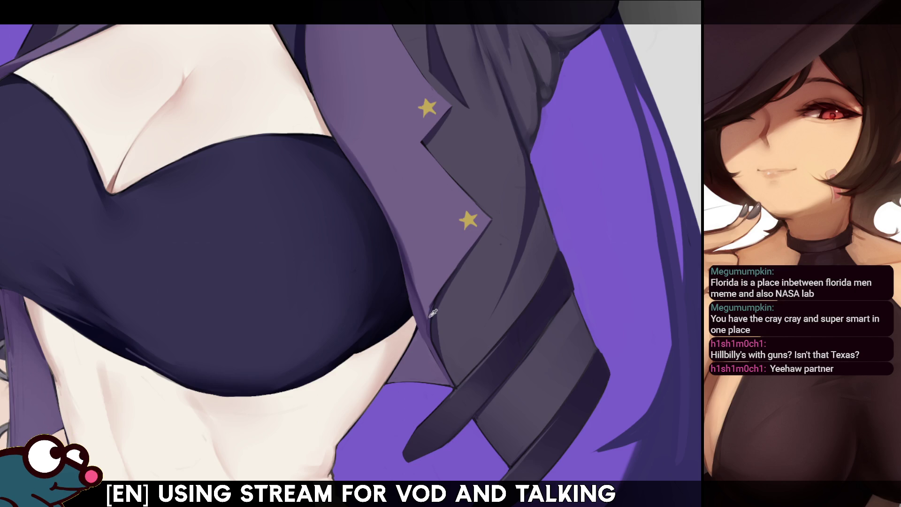
left_click_drag(408, 287, 436, 355)
left_click_drag(409, 297, 440, 360)
left_click_drag(421, 330, 454, 388)
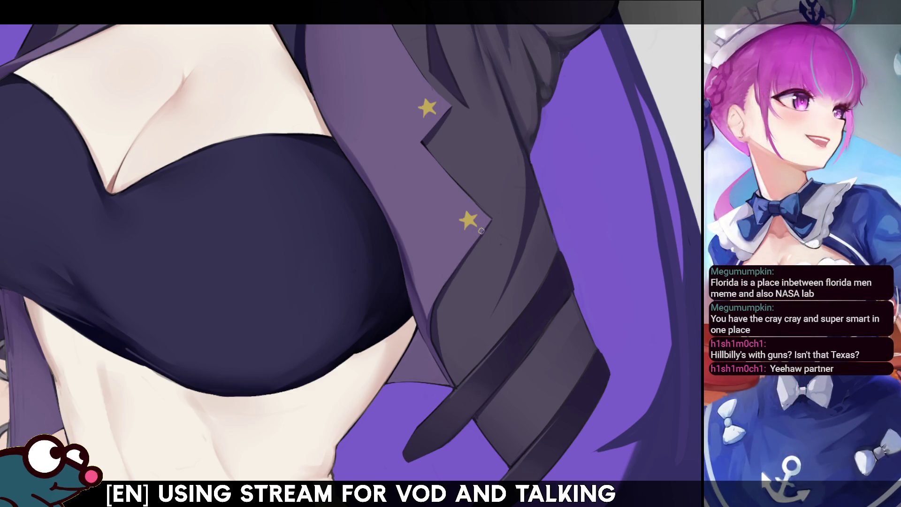
scroll(351, 253, "up", 5)
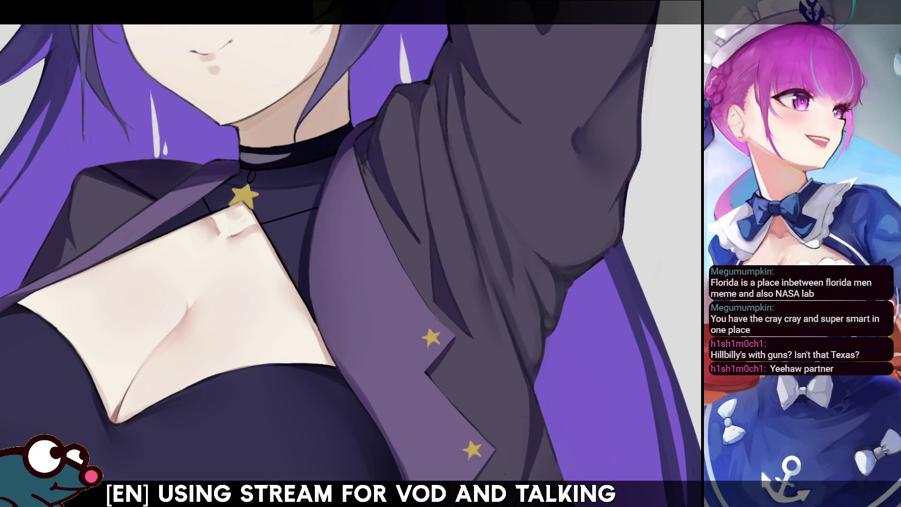
scroll(351, 253, "up", 5)
scroll(351, 253, "down", 2)
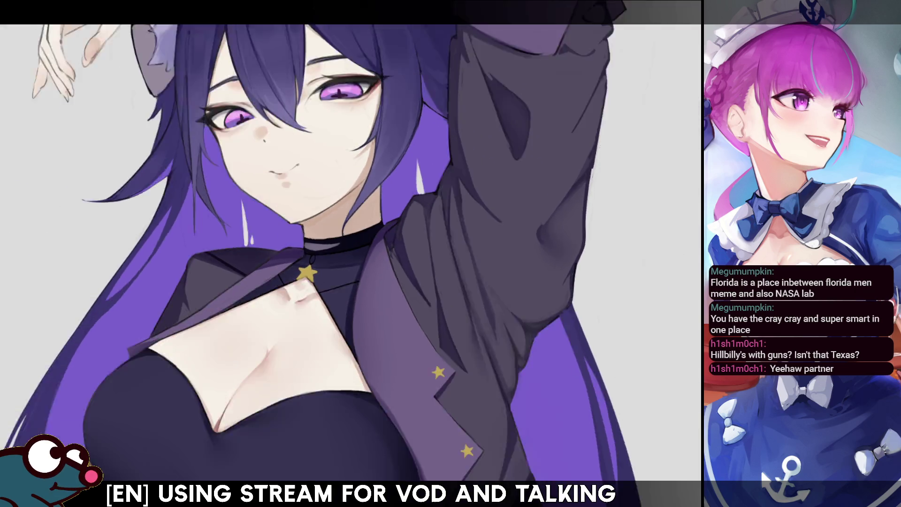
scroll(351, 254, "down", 2)
scroll(400, 195, "up", 2)
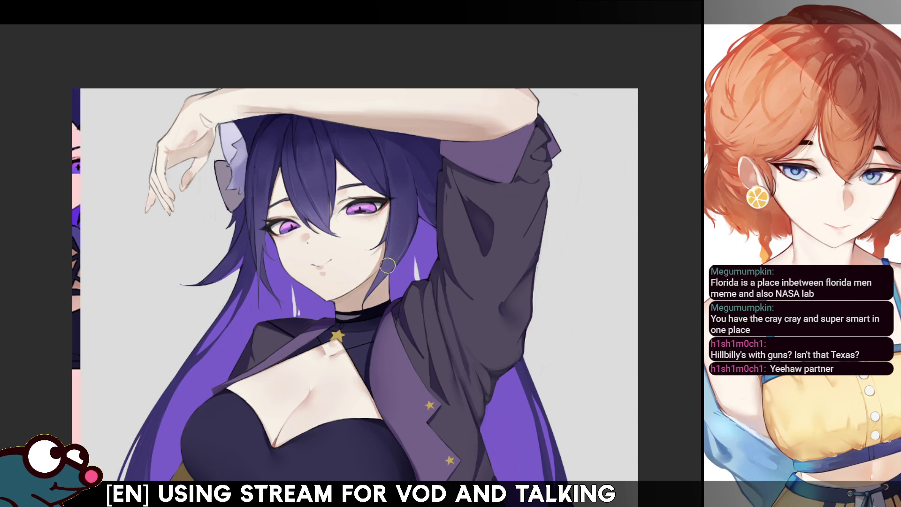
Step: Mirror the canvas to compare the full upper body
key("m")
key("m")
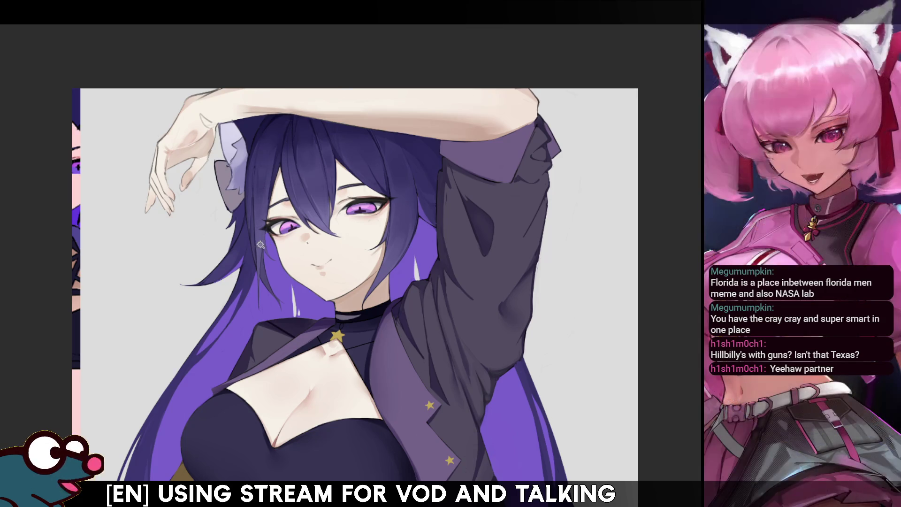
Step: Lasso the hair strand beside her left eye, then release the selection
left_click_drag(263, 197, 264, 205)
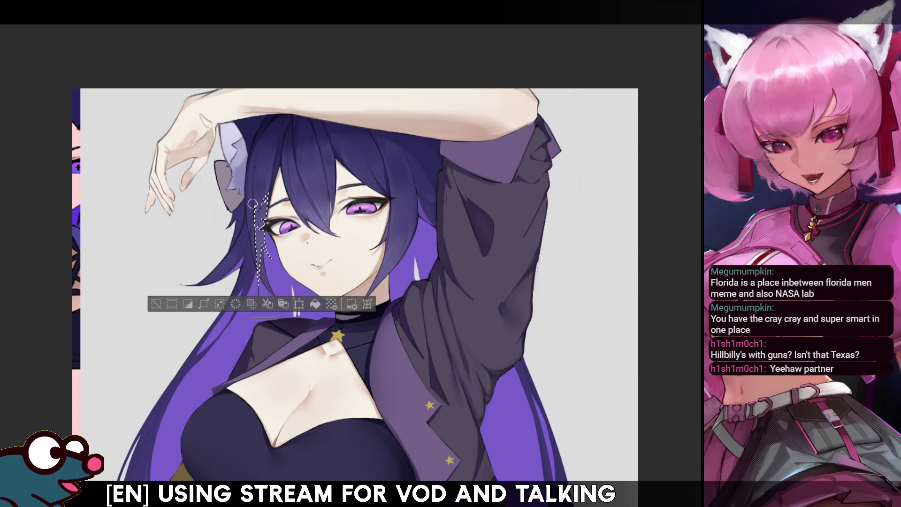
left_click_drag(259, 282, 265, 295)
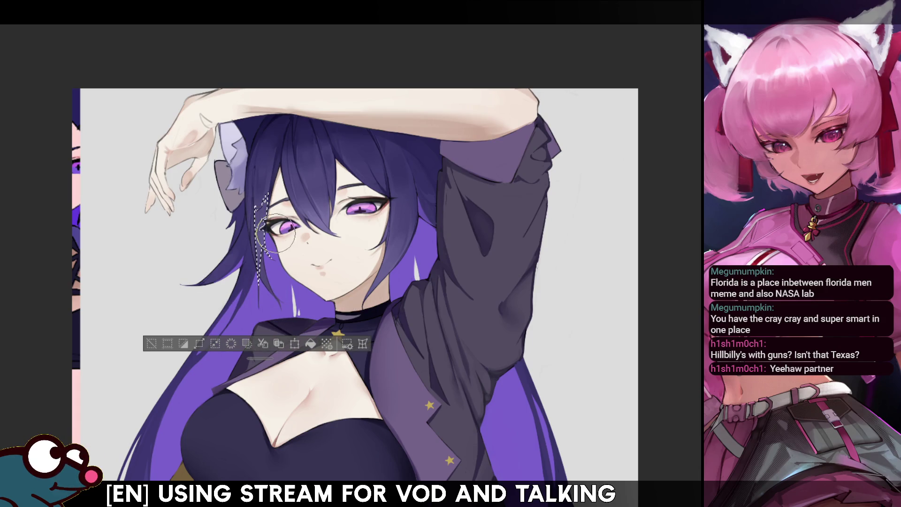
key("ctrl+d")
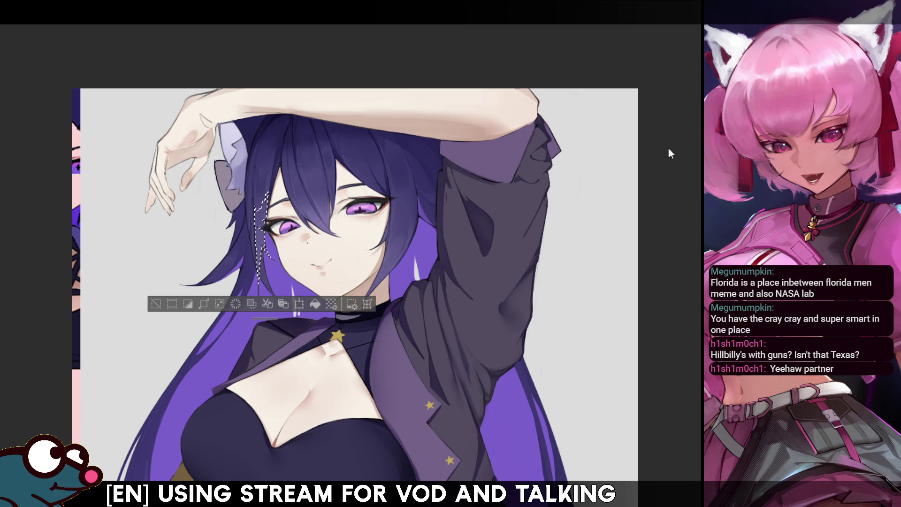
key("ctrl+z")
key("ctrl+d")
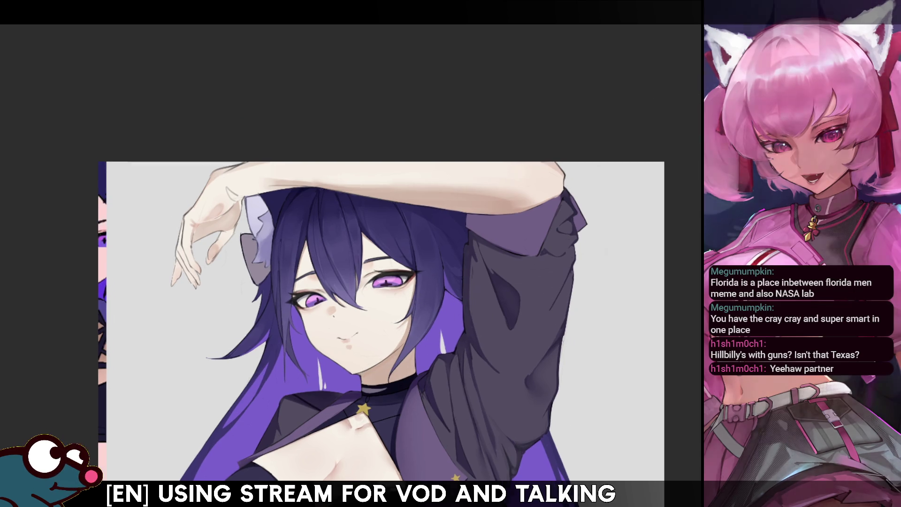
Step: Recentre on the face, flip the view back and forth to check the hand, then tilt the canvas
left_click_drag(398, 247, 432, 323)
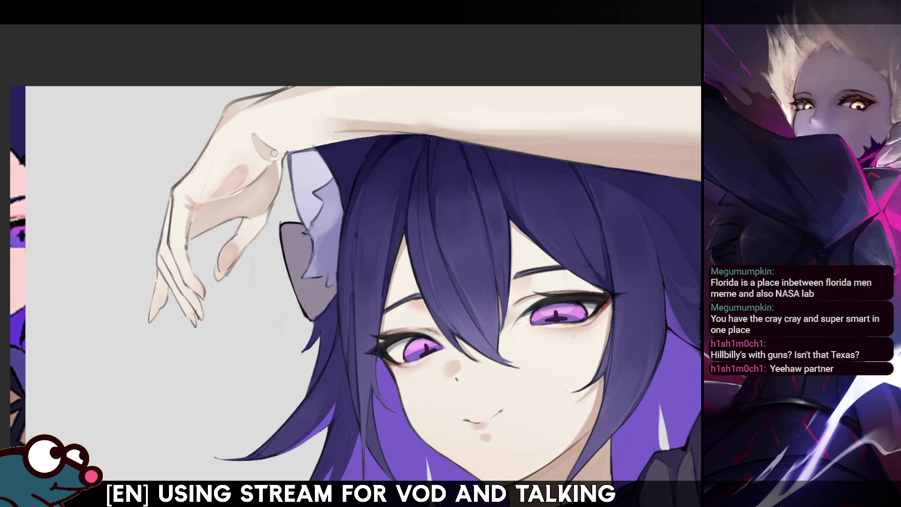
key("h")
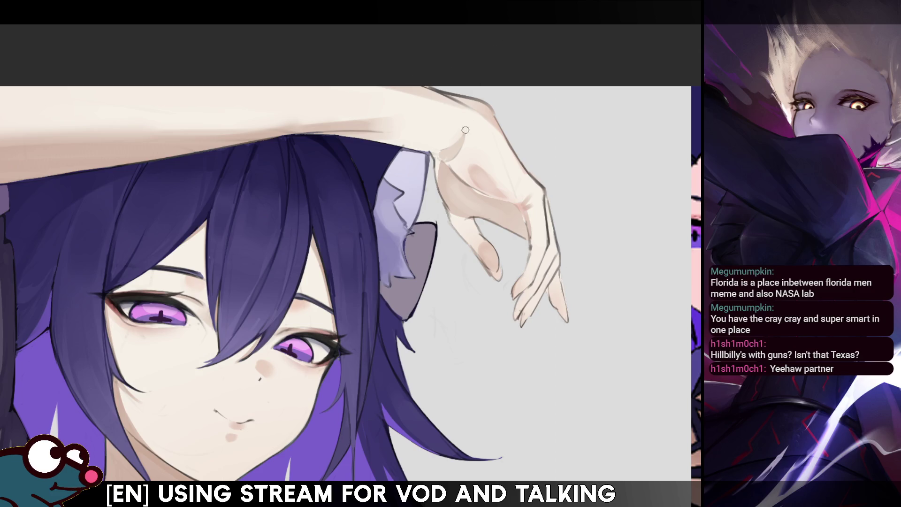
key("h")
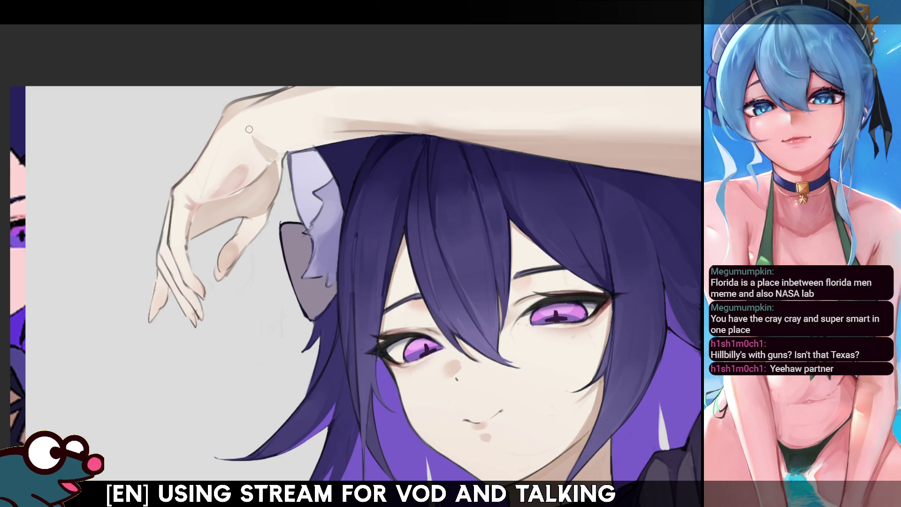
key("h")
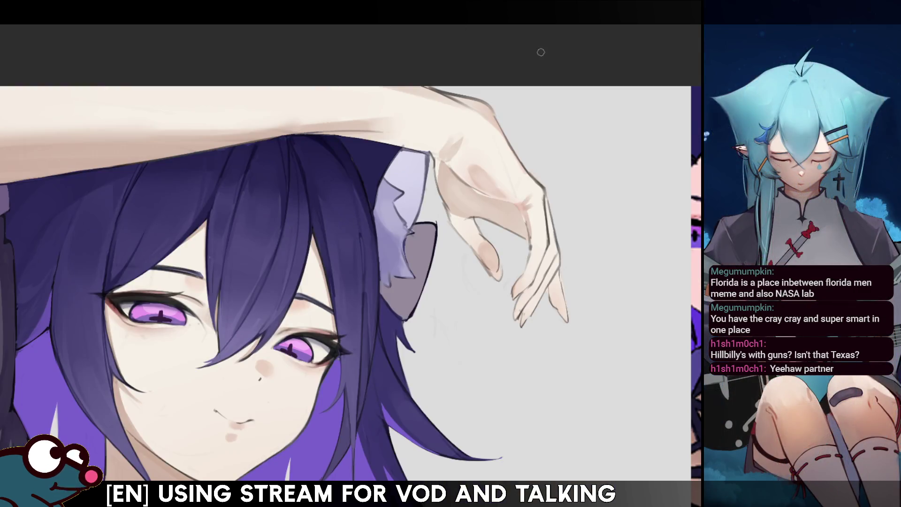
key("h")
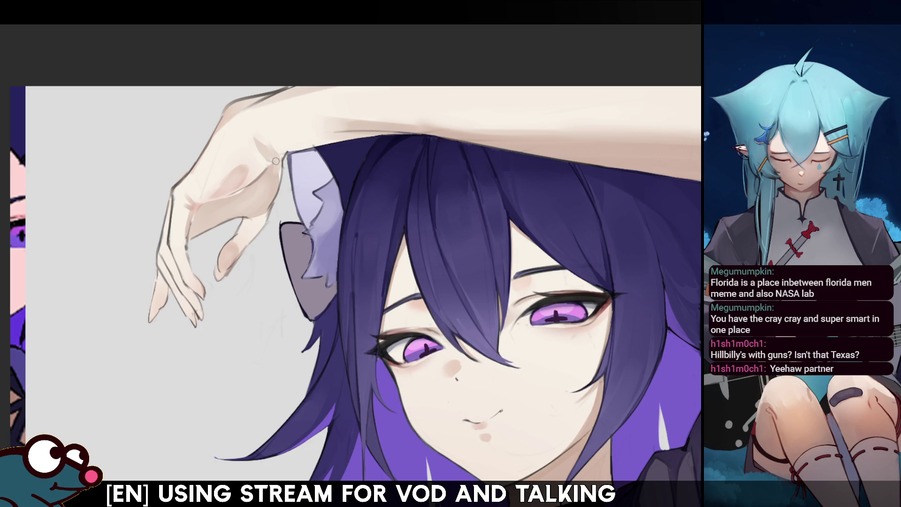
key("h")
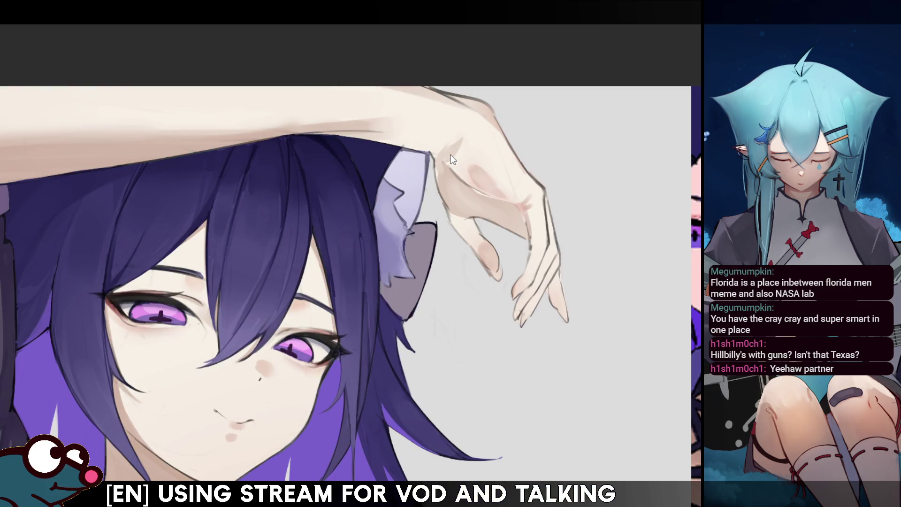
key("h")
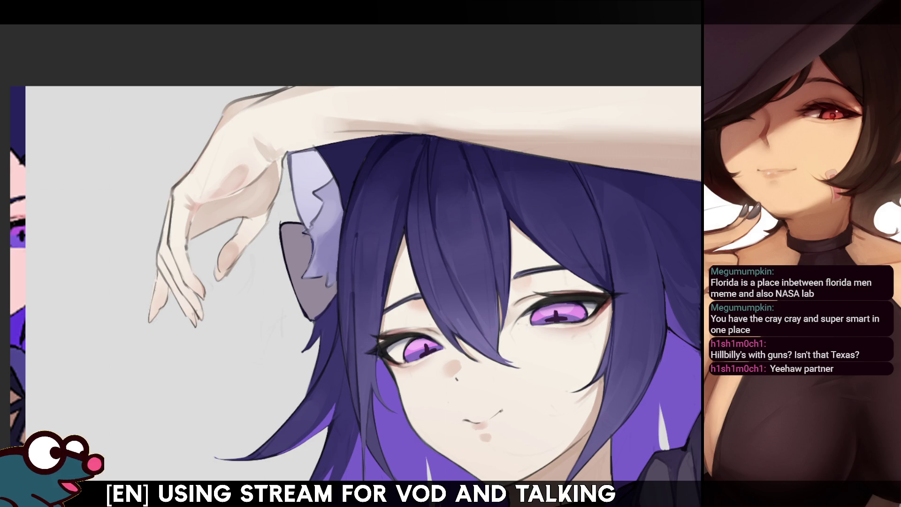
key("ctrl+bracketleft")
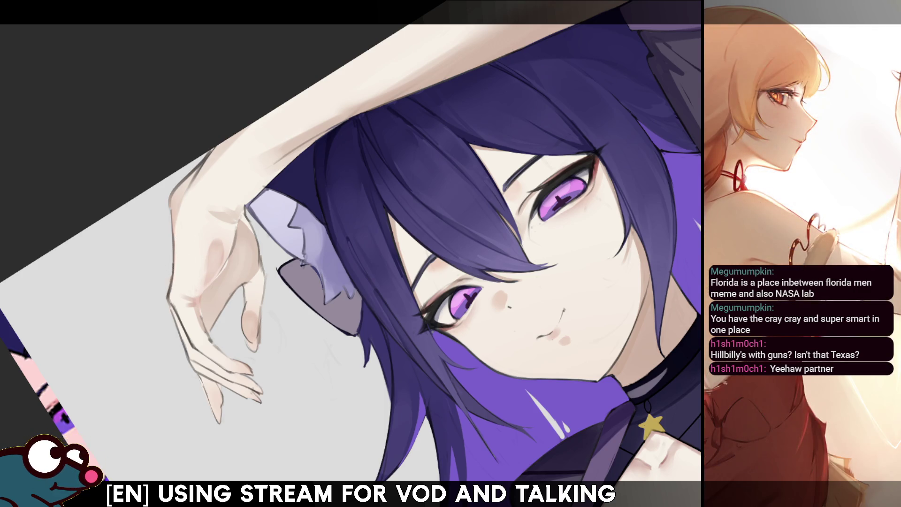
Step: Enlarge the brush and work the fingers from a shifted, mirrored and rotated angle
key("bracketright")
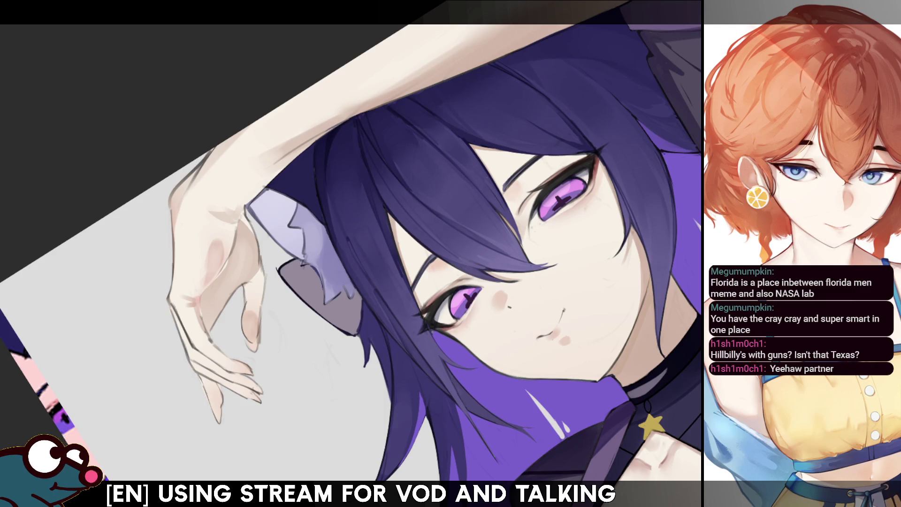
left_click_drag(361, 354, 358, 316)
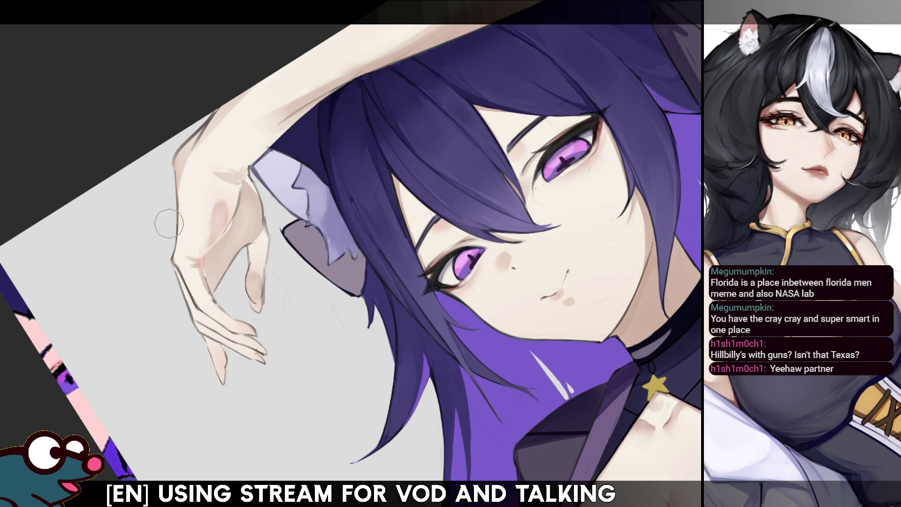
key("m")
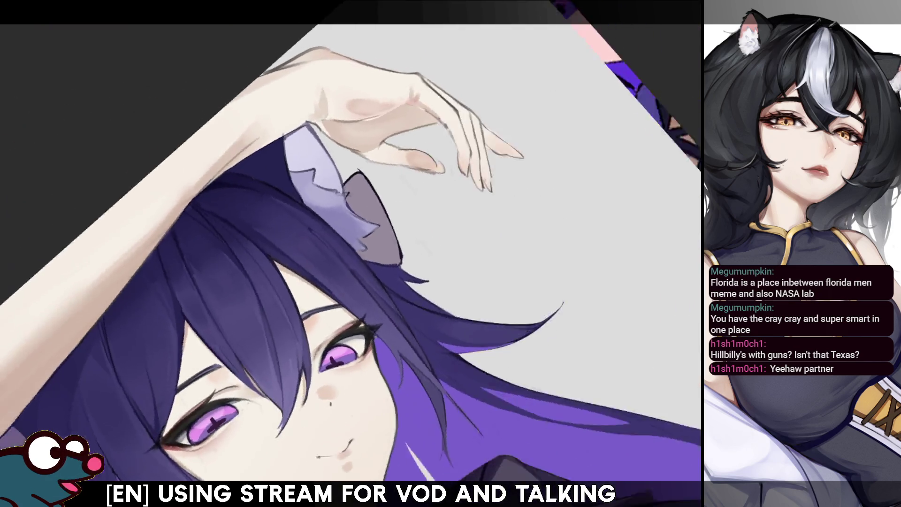
left_click_drag(394, 232, 577, 245)
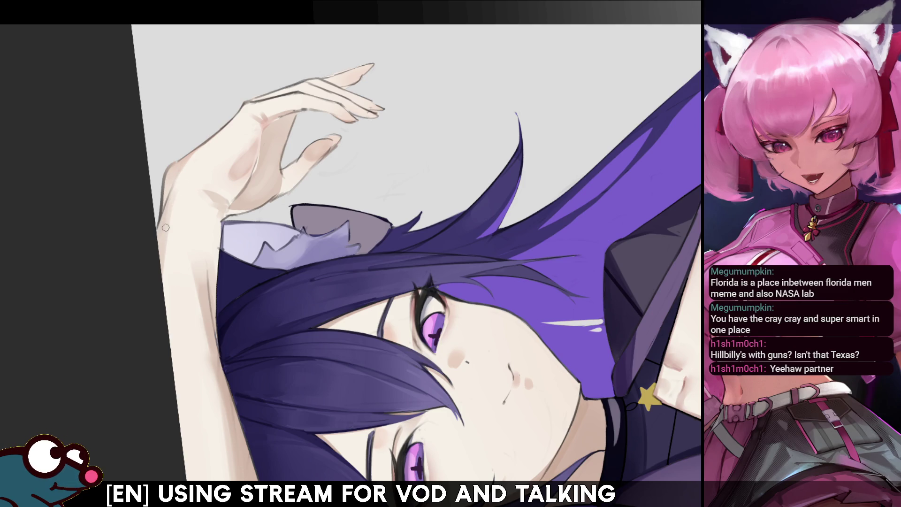
key("m")
key("m")
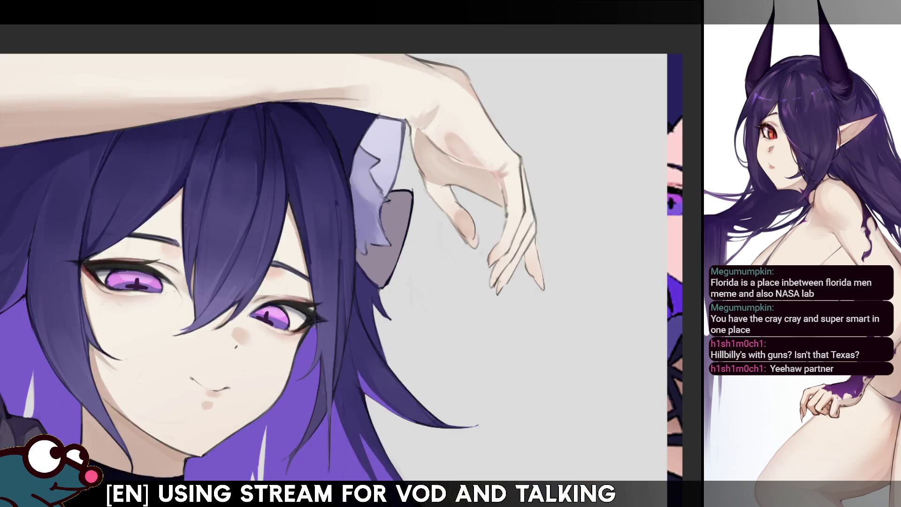
Step: Reset the rotation to review the portrait, then tilt the canvas counter-clockwise toward the ear ribbon
key("ctrl+0")
scroll(422, 296, "up", 3)
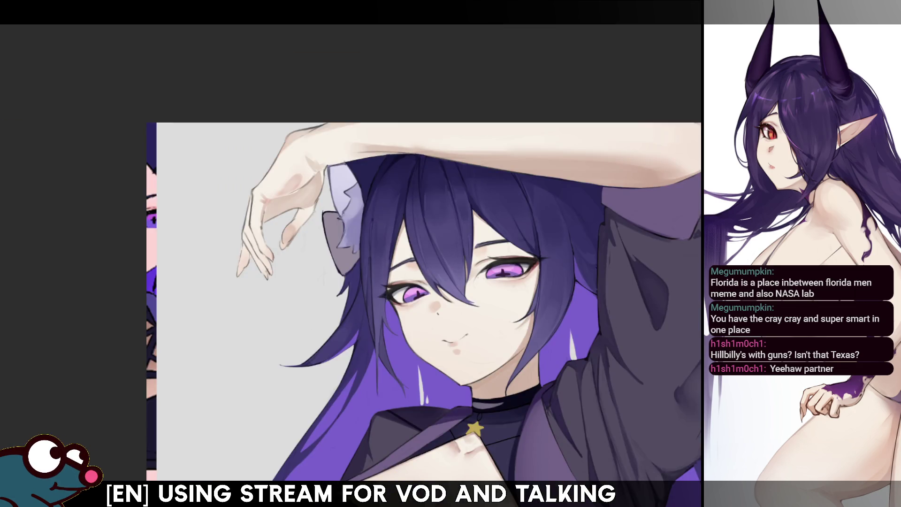
left_click_drag(268, 148, 226, 190)
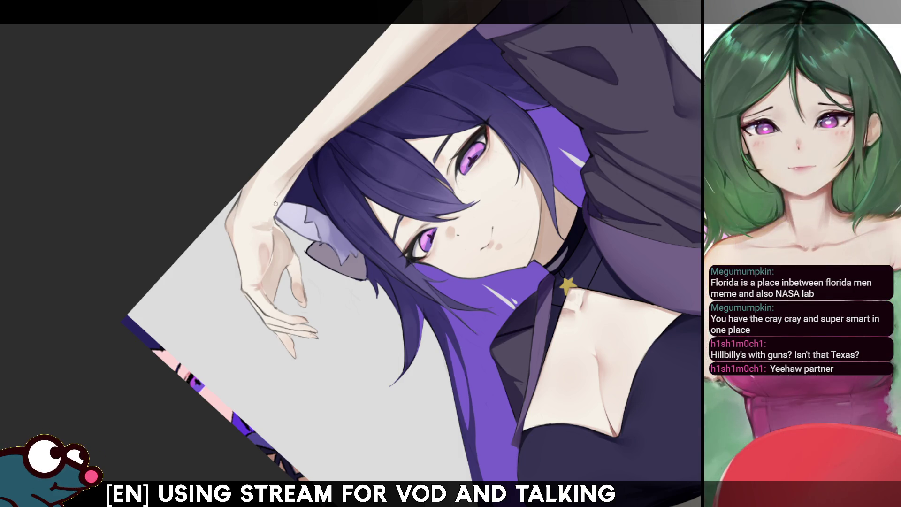
Step: Mirror the view to check the arm and ribbon, compare, then straighten the canvas upright
key("m")
key("m")
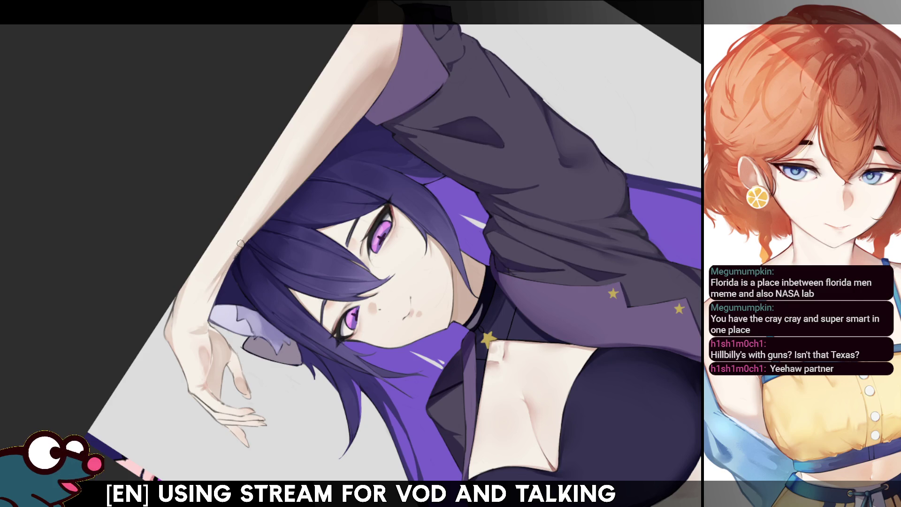
key("h")
key("h")
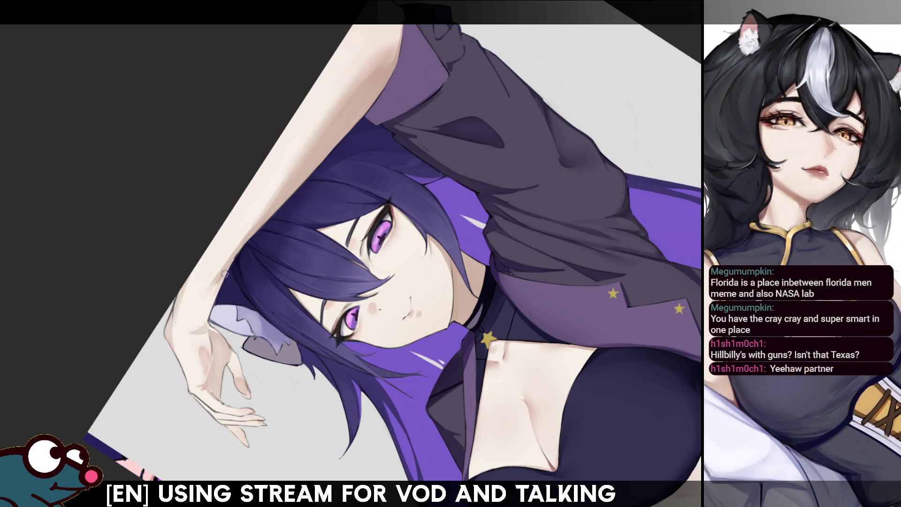
key("5")
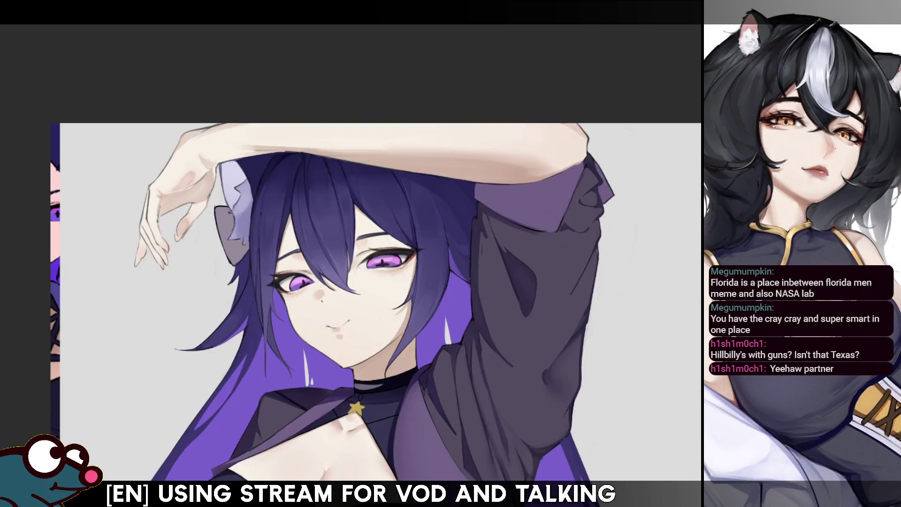
Step: Pan the torso and raised arm into view and mirror the canvas to check the figure
left_click_drag(352, 296, 447, 169)
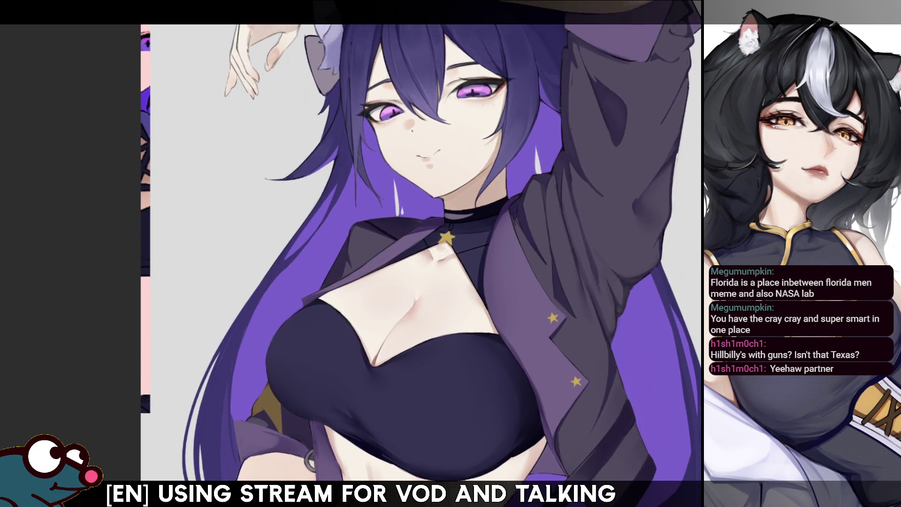
left_click_drag(341, 102, 336, 187)
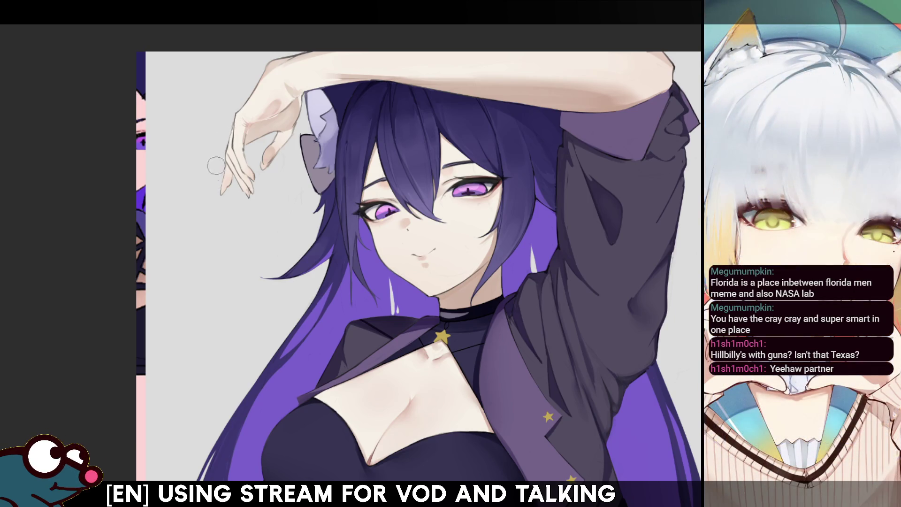
key("m")
key("m")
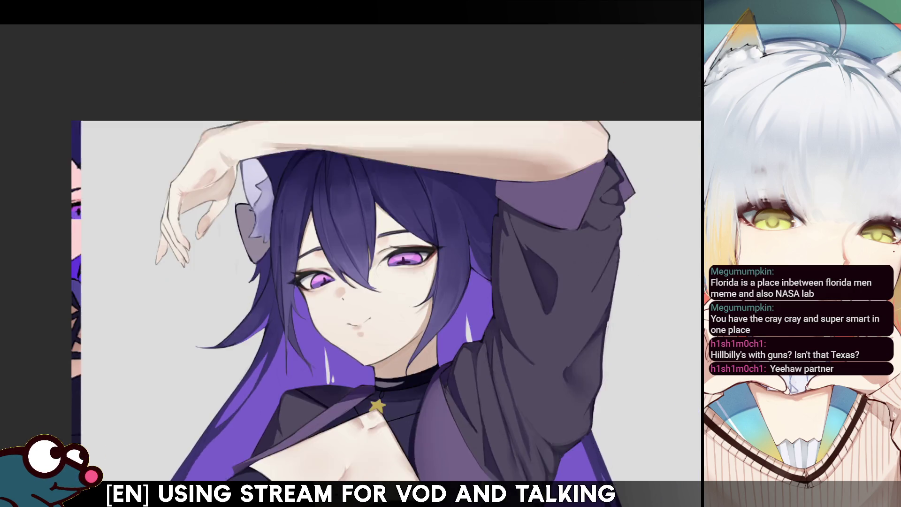
Step: Zoom in close on the raised hand, ear and face, then mirror the view to check it
left_click_drag(684, 178, 660, 167)
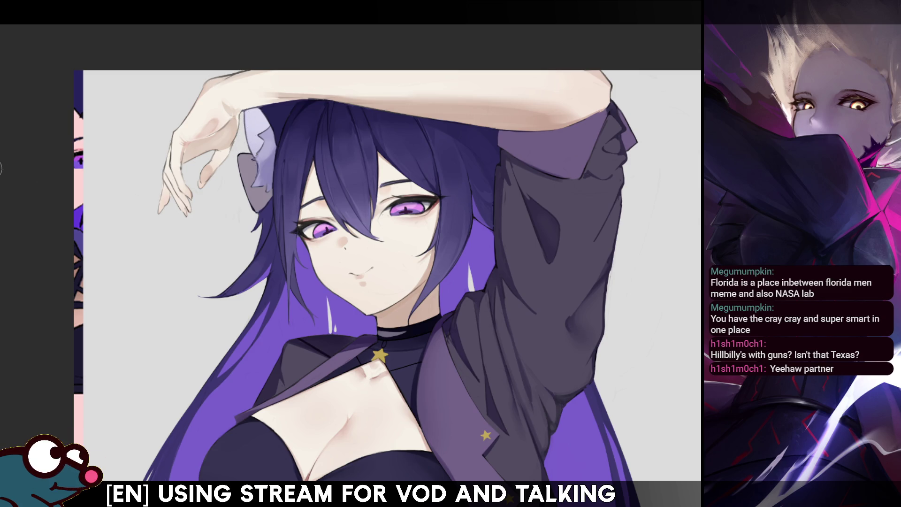
left_click_drag(387, 282, 419, 310)
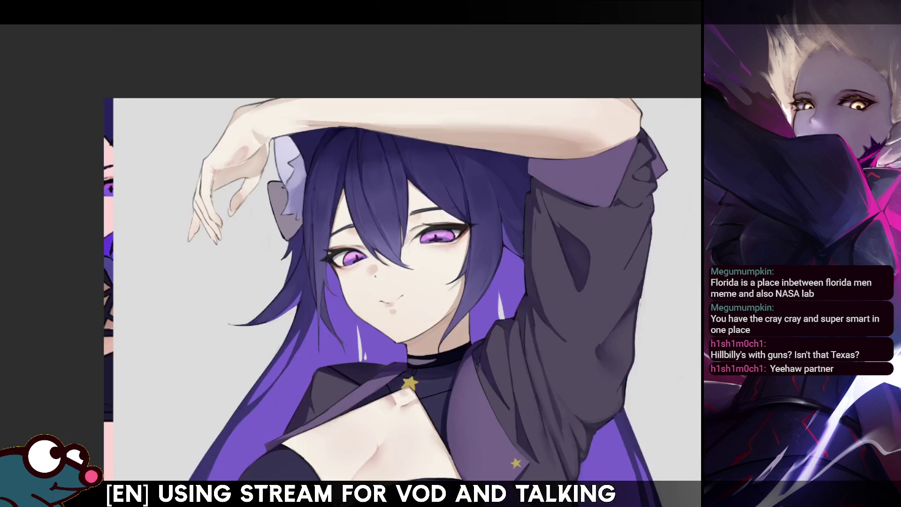
left_click_drag(387, 282, 426, 349)
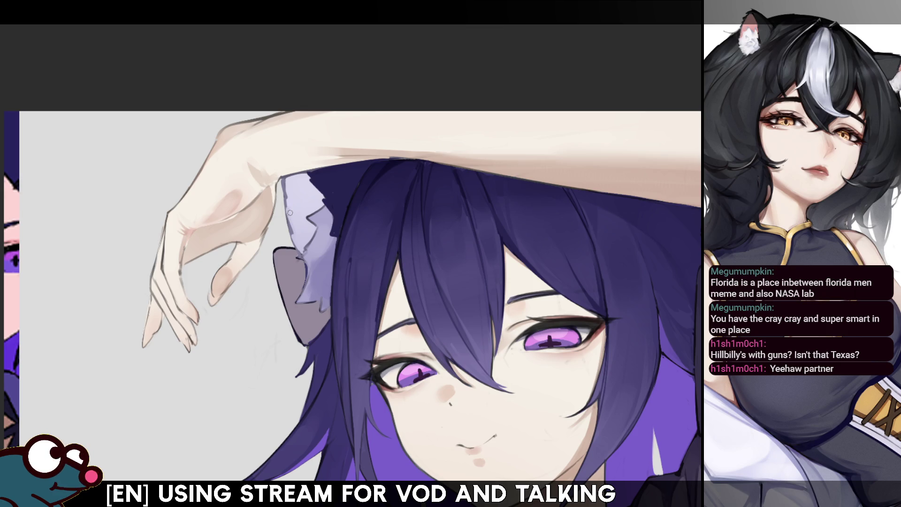
key("m")
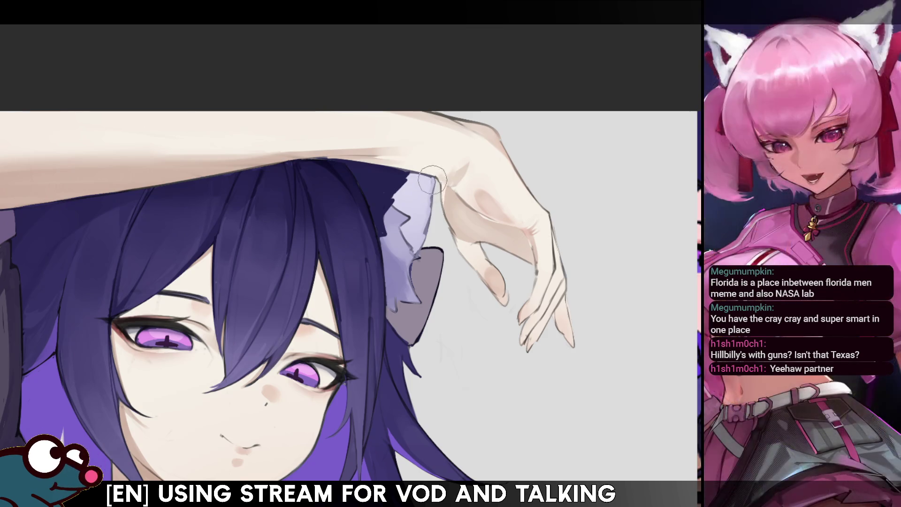
Step: Return the view to normal orientation and briefly mirror it to check proportions
key("m")
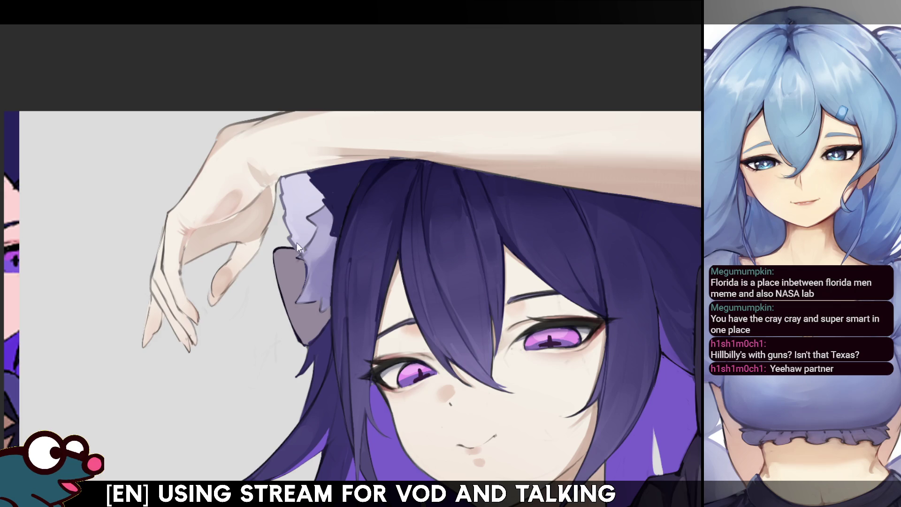
key("m")
key("m")
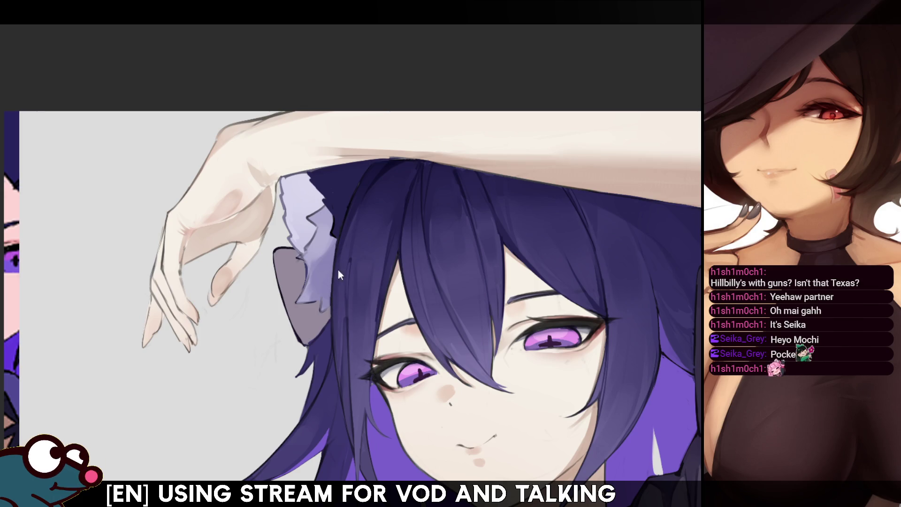
Step: Darken the hair outline running up beside the ear ribbon with several brush strokes
left_click_drag(334, 310, 331, 247)
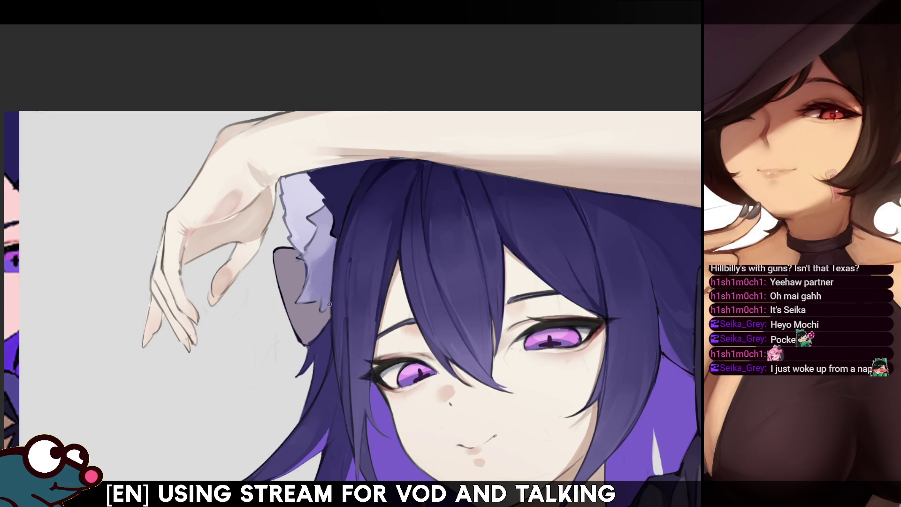
mouse_move(332, 309)
left_mouse_down()
mouse_move(335, 239)
mouse_move(346, 233)
left_mouse_up()
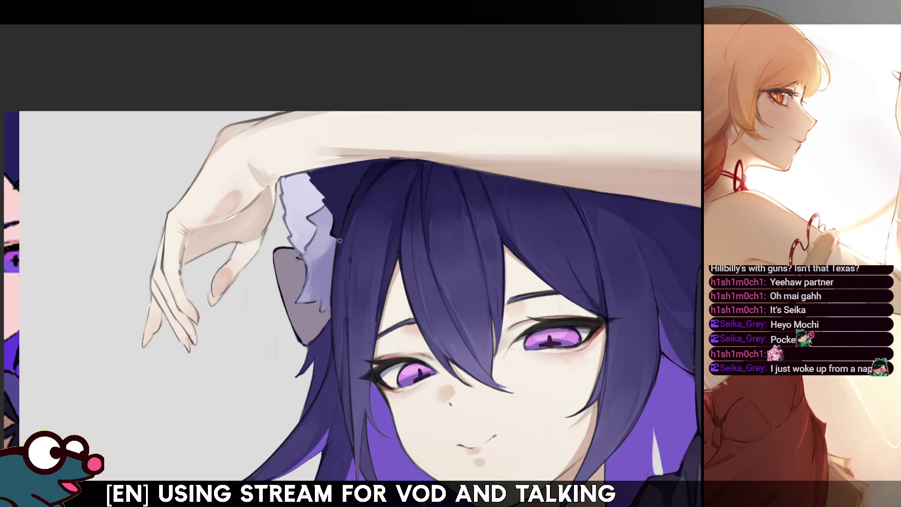
left_click_drag(335, 257, 369, 169)
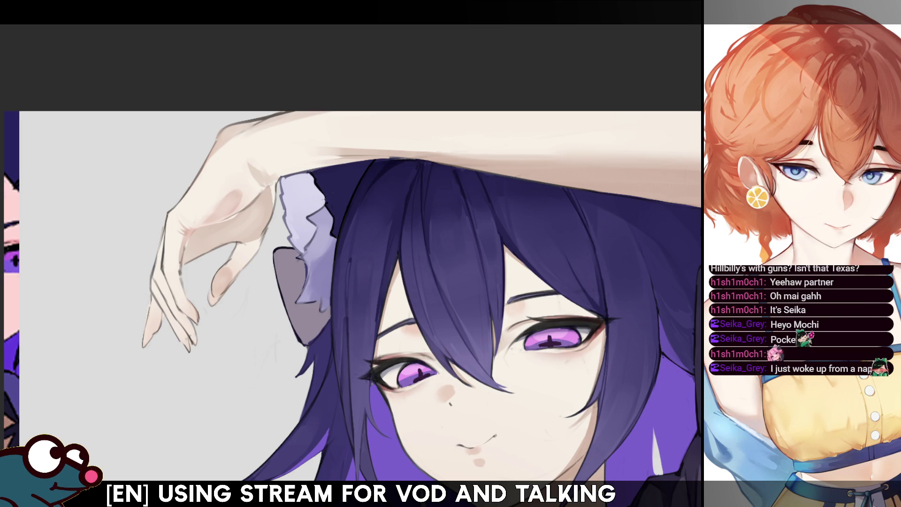
left_click_drag(352, 310, 383, 287)
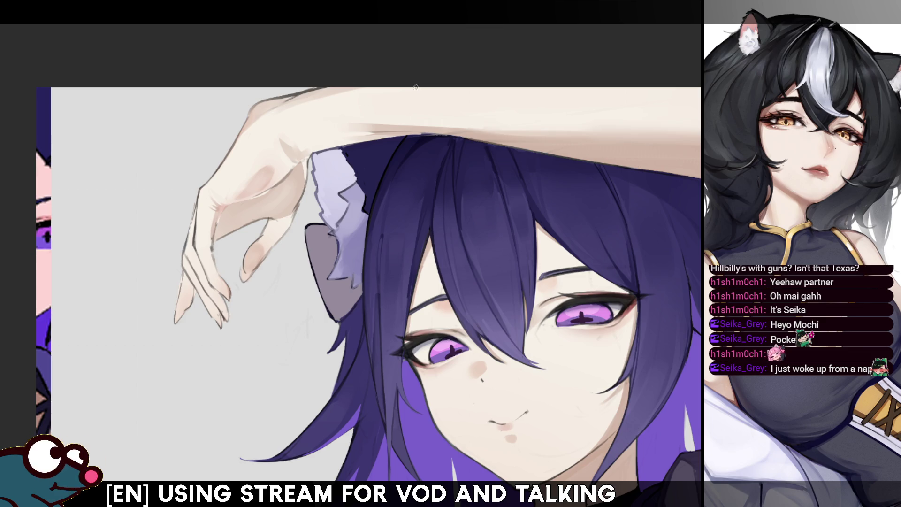
Step: Mirror the ear area, then tilt the view about 30° and zoom closer on the raised hand
key("h")
key("h")
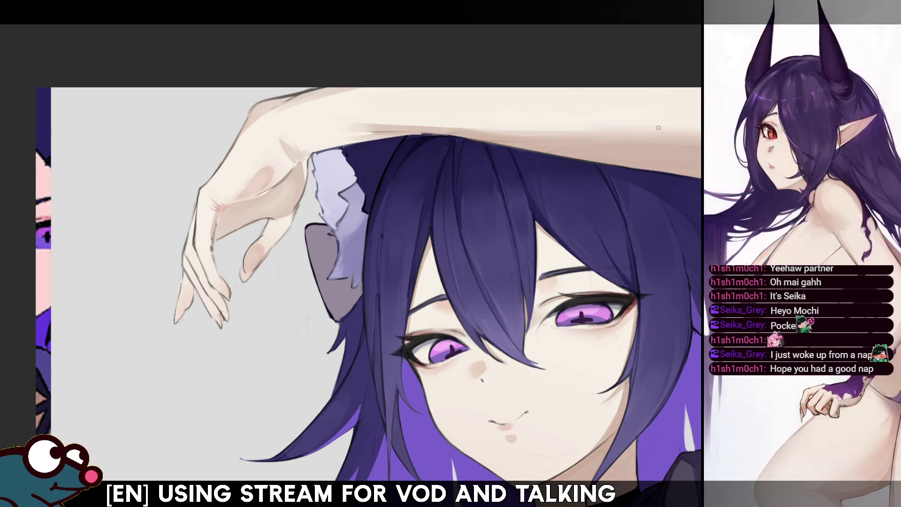
left_click_drag(366, 295, 381, 327)
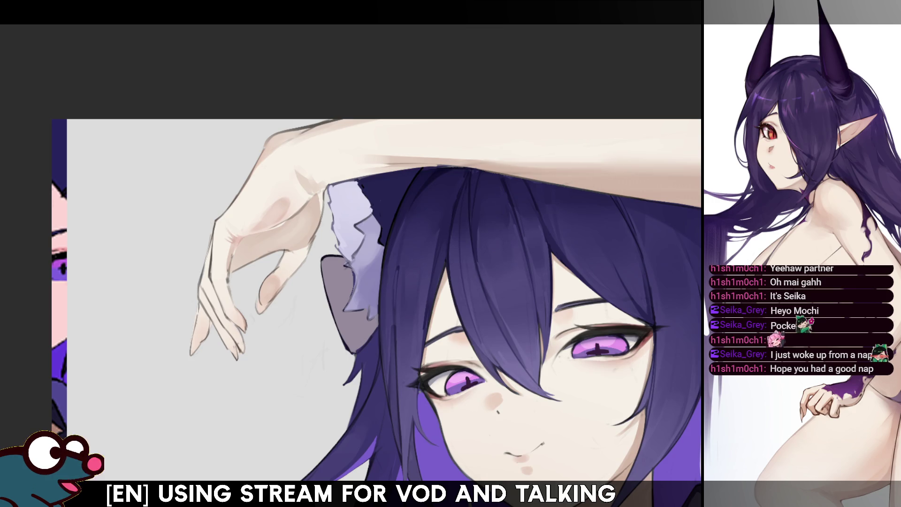
left_click_drag(380, 302, 422, 268)
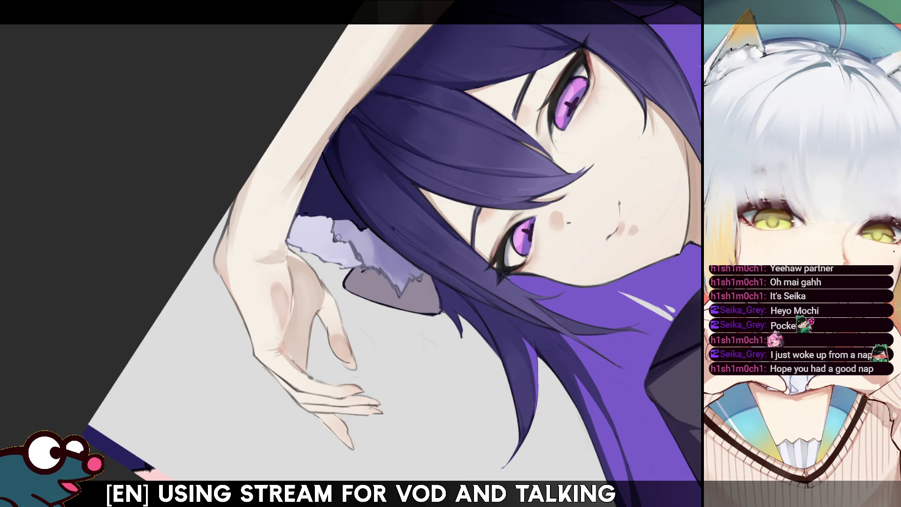
key("m")
key("m")
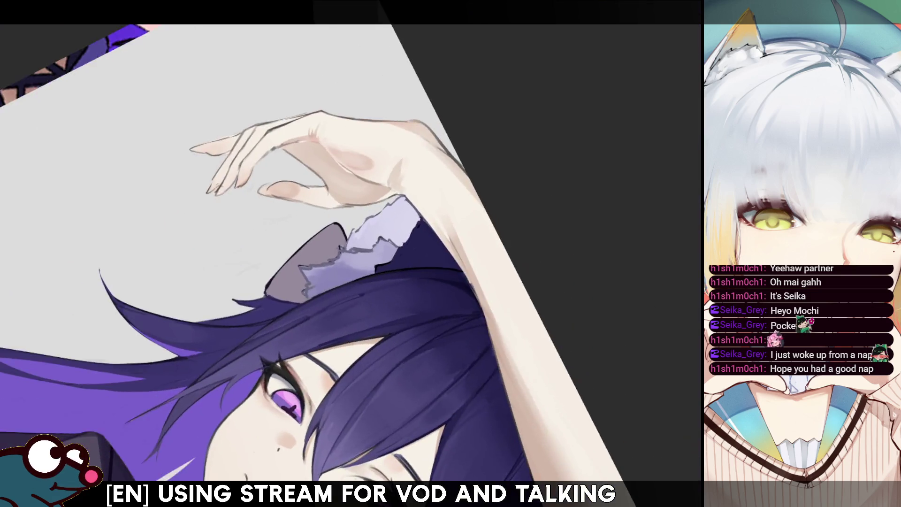
Step: Rotate the view back near level and toggle the mirror to check the hand and ribbon
left_click_drag(394, 331, 361, 247)
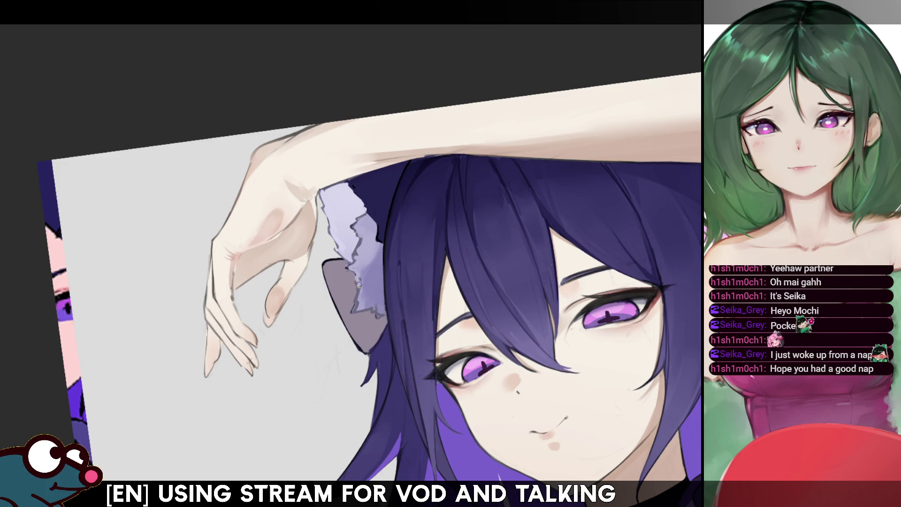
key("h")
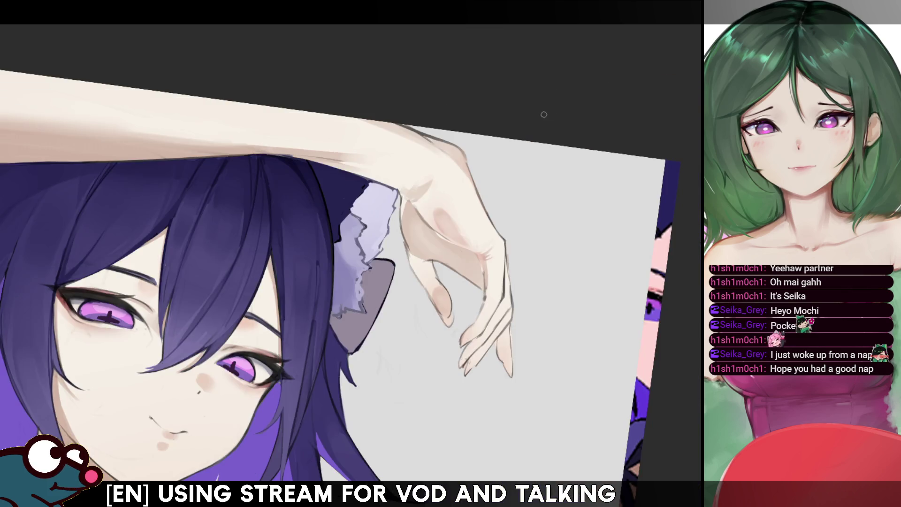
key("h")
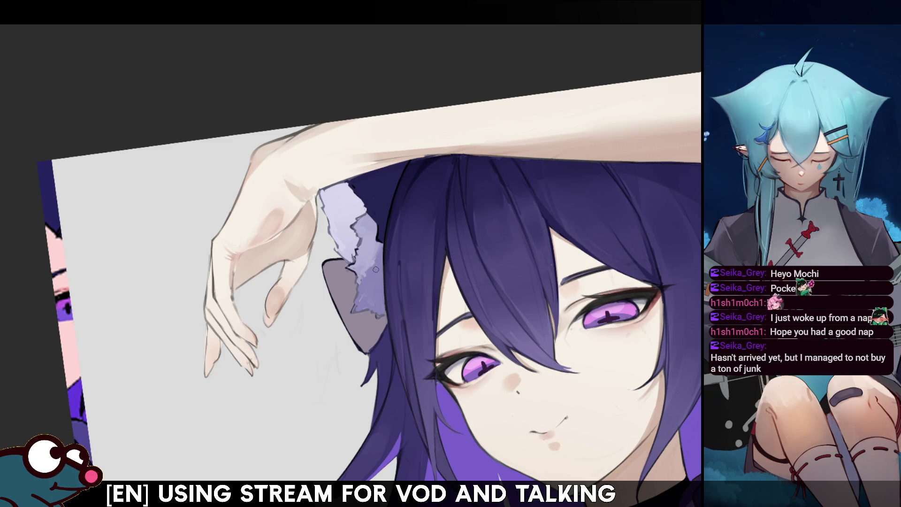
key("m")
key("m")
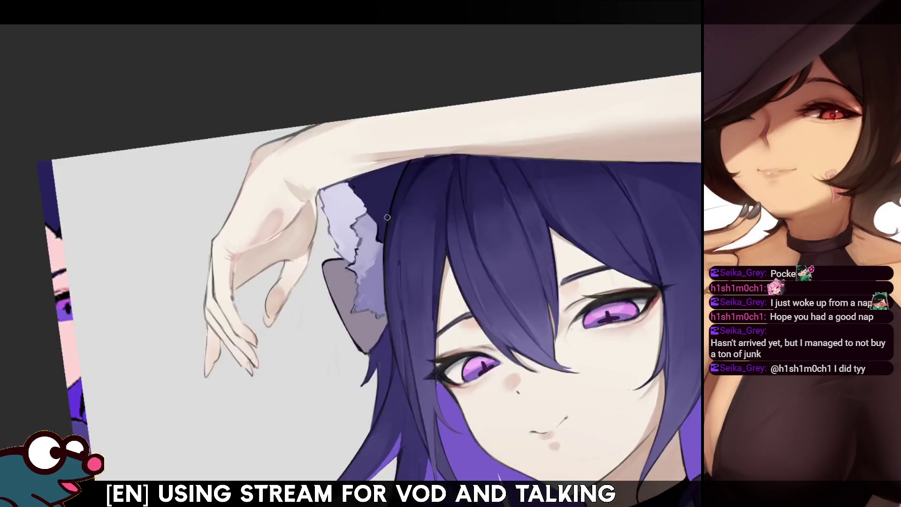
scroll(373, 289, "down", 3)
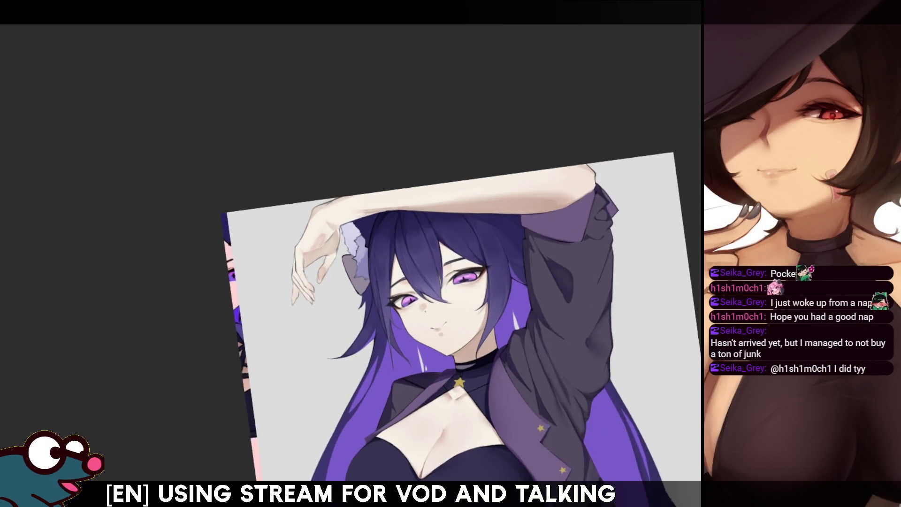
scroll(436, 310, "up", 1)
scroll(352, 253, "up", 1)
scroll(352, 254, "up", 1)
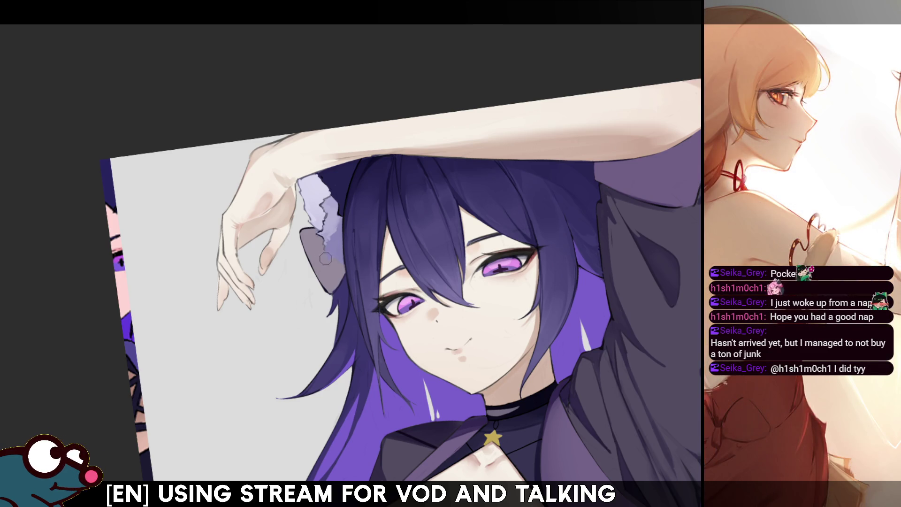
Step: Briefly mirror the view to check the face before zooming on the ear ribbon
key("h")
key("h")
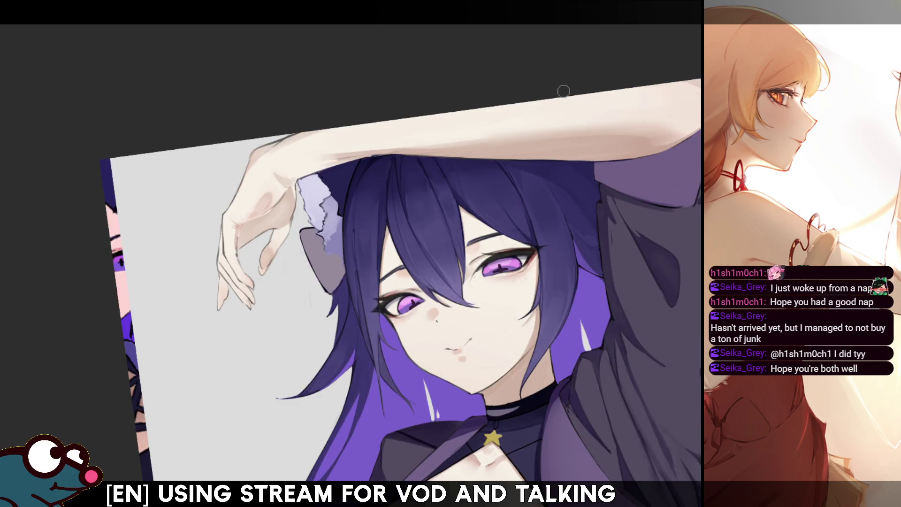
scroll(676, 204, "down", 2)
scroll(676, 204, "up", 4)
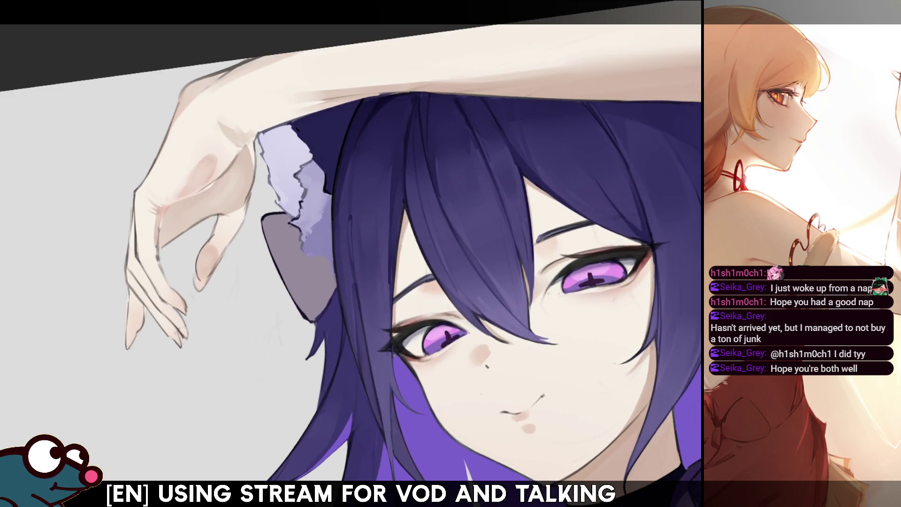
scroll(79, 57, "up", 3)
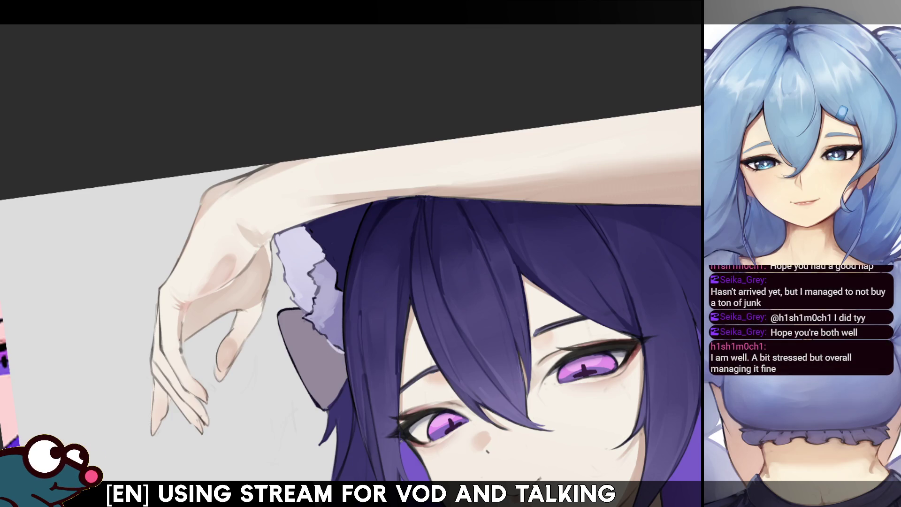
scroll(353, 303, "down", 3)
scroll(352, 303, "up", 1)
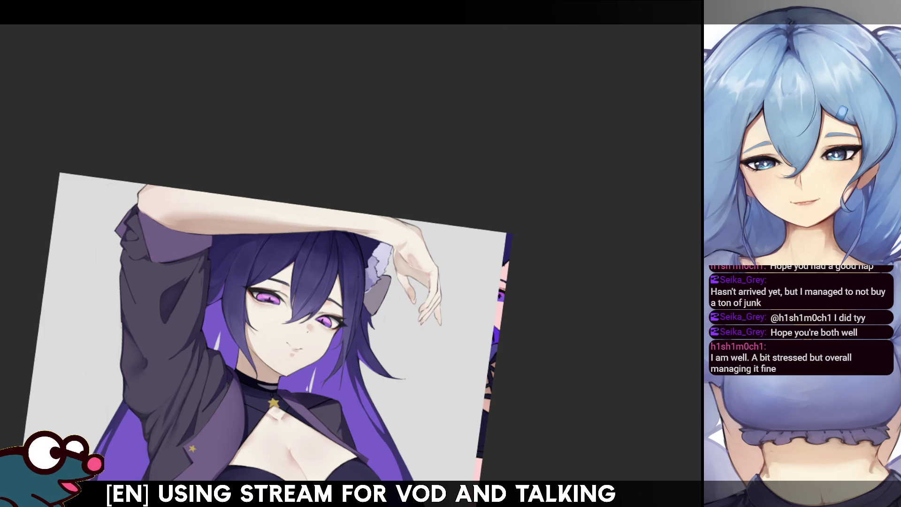
scroll(352, 303, "down", 1)
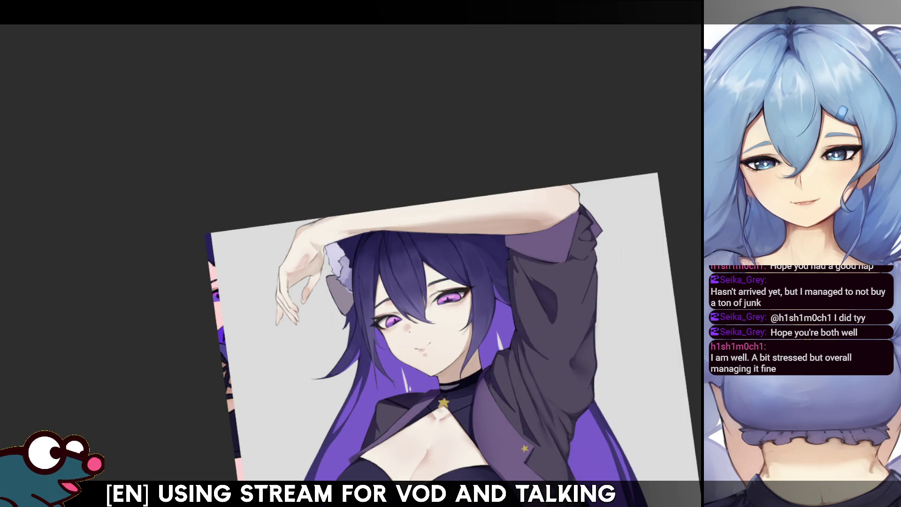
Step: Reset the canvas rotation and pan the artwork lower to show the whole upper body
key("5")
scroll(436, 317, "up", 1)
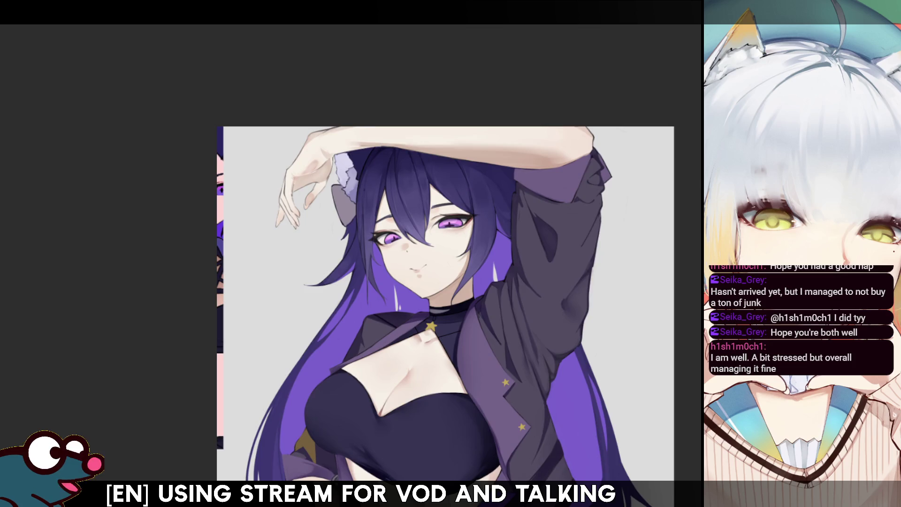
mouse_move(436, 281)
left_mouse_down()
mouse_move(427, 321)
mouse_move(435, 400)
left_mouse_up()
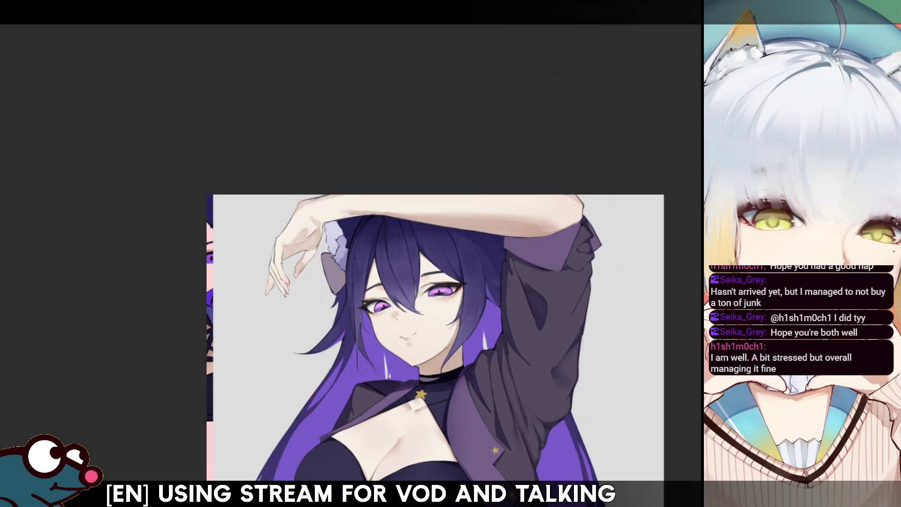
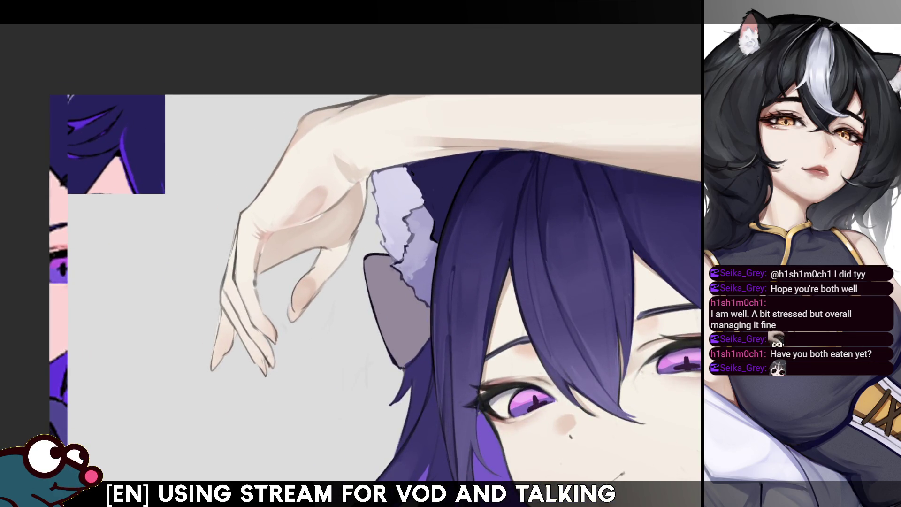
Step: Reposition the pasted hair reference crop on the canvas and confirm its placement
left_click_drag(219, 176, 190, 190)
left_click(164, 257)
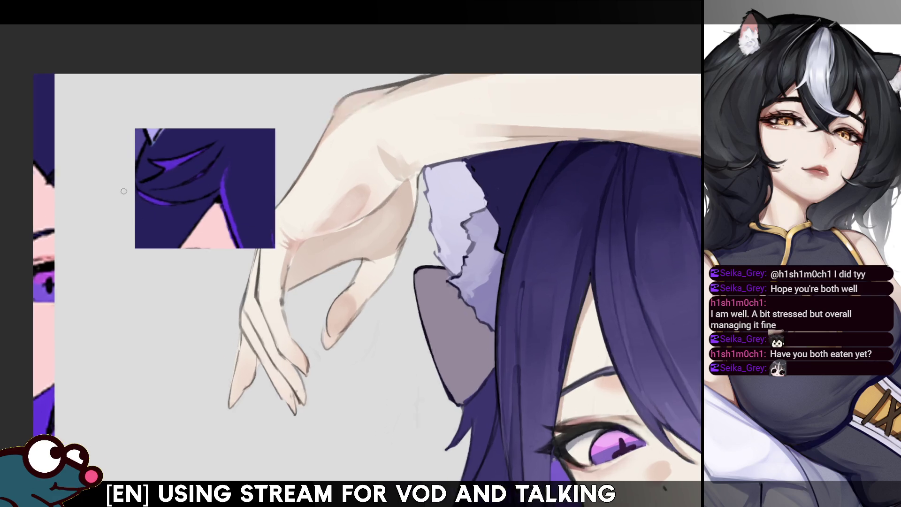
scroll(160, 163, "up", 2)
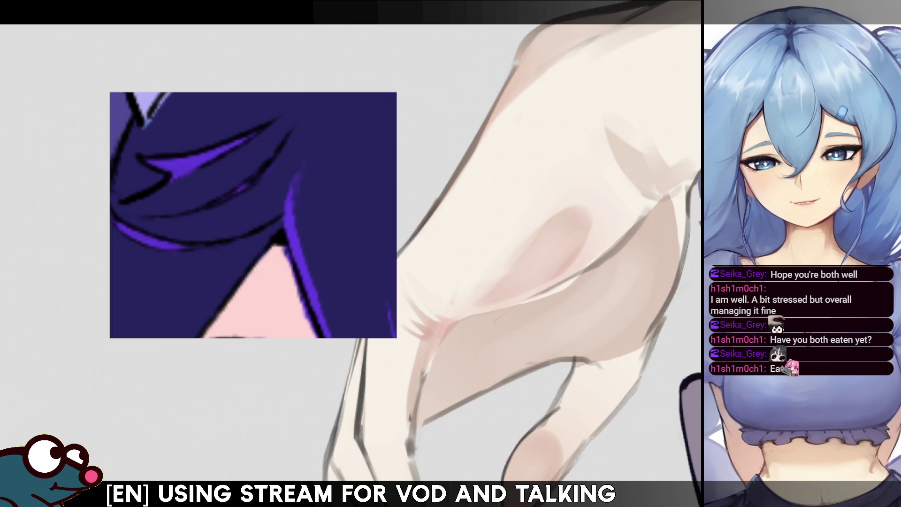
scroll(116, 194, "down", 5)
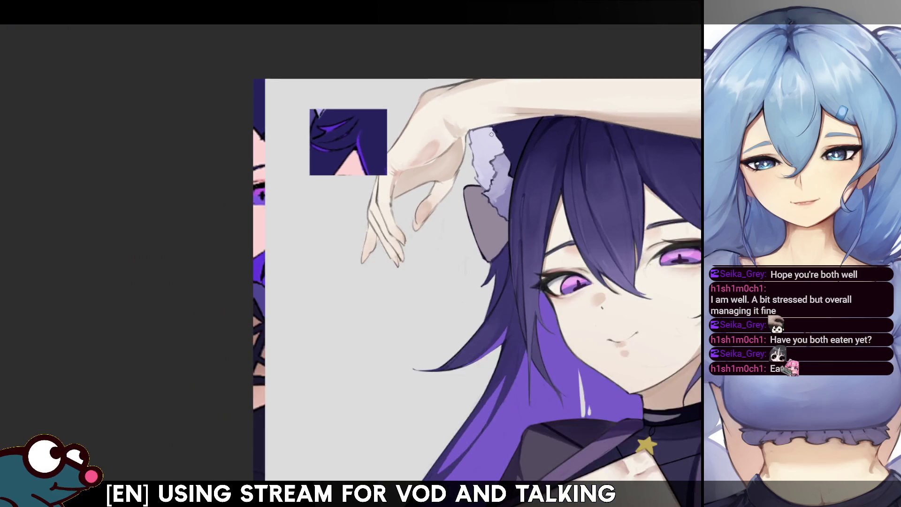
scroll(116, 195, "up", 2)
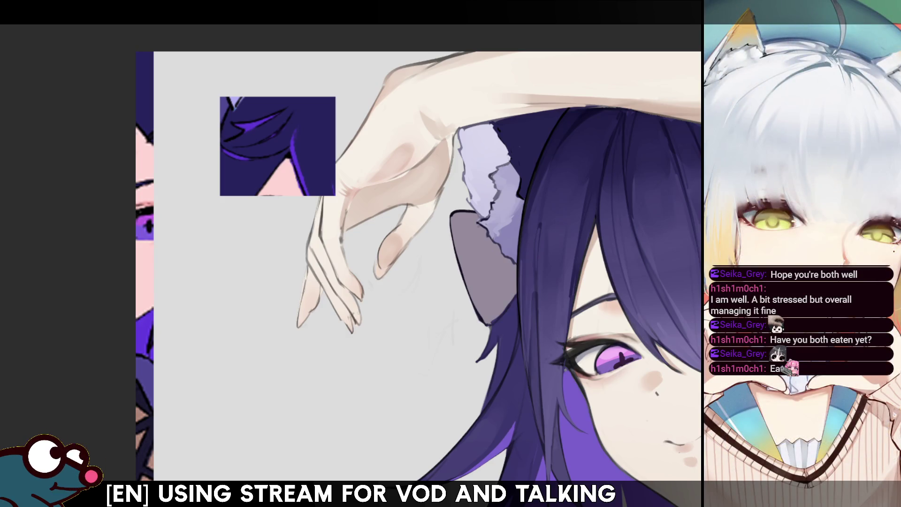
scroll(352, 275, "right", 5)
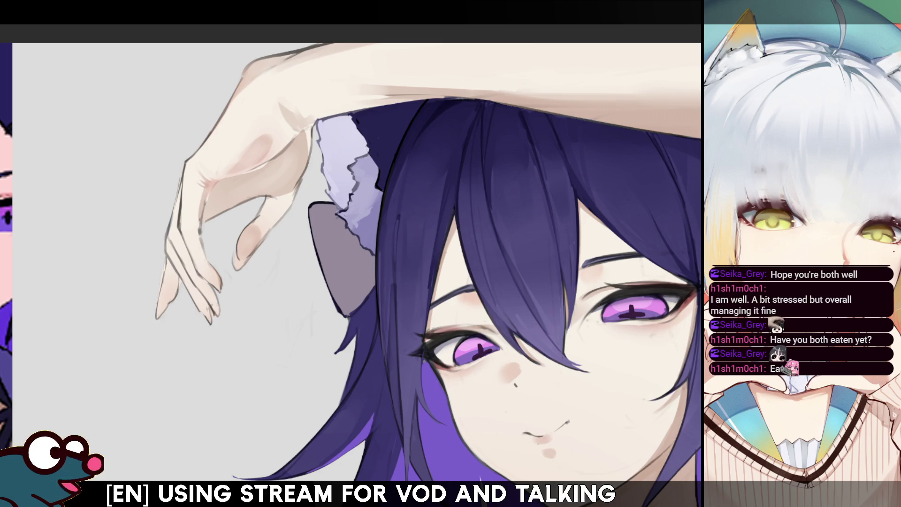
Step: Compare the two inner-ear fur versions with undo/redo and keep the smoother one
key("ctrl+z")
key("ctrl+y")
key("ctrl+z")
key("ctrl+y")
key("ctrl+z")
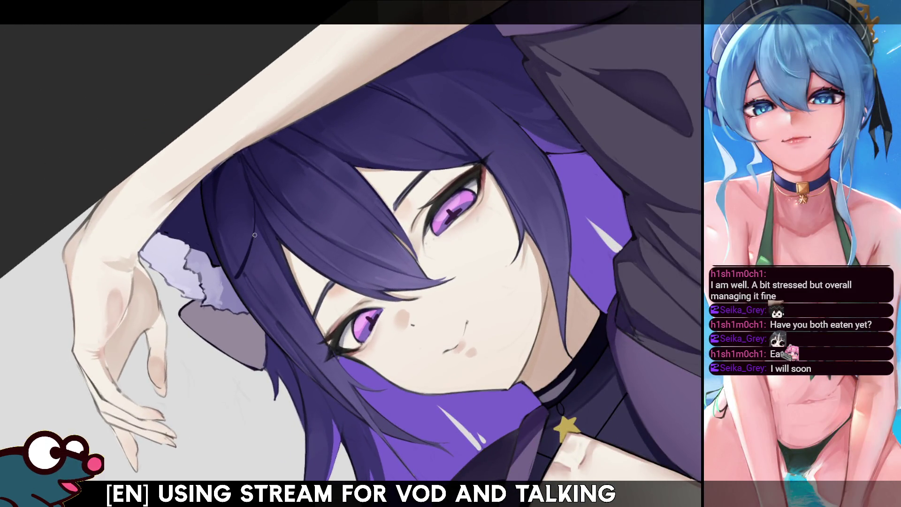
Step: Paint dark purple strands down the hair and over the lavender ear fluff, checking mirrored
left_click_drag(255, 202, 241, 298)
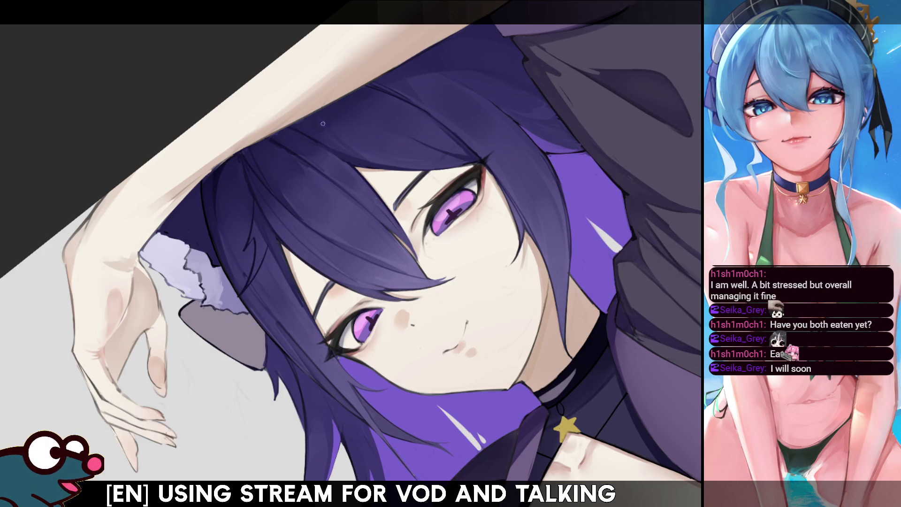
key("ctrl+z")
key("ctrl+z")
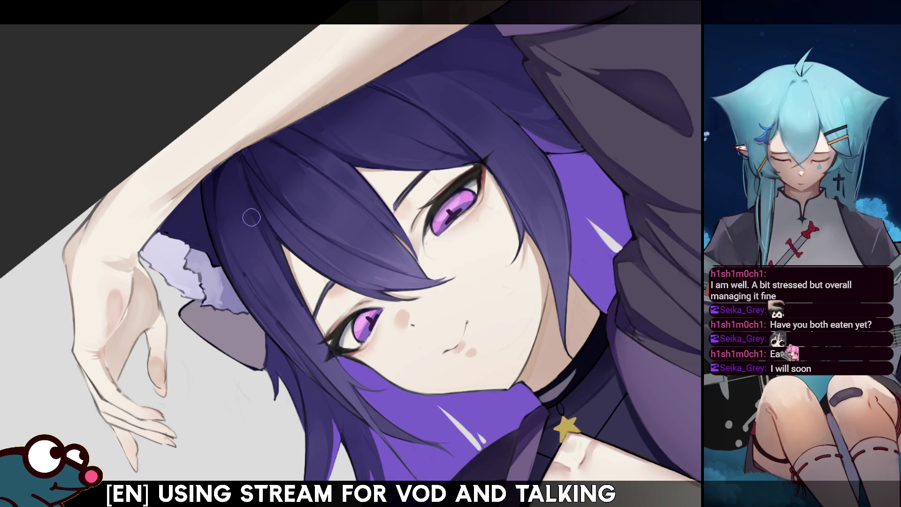
left_click_drag(240, 255, 246, 230)
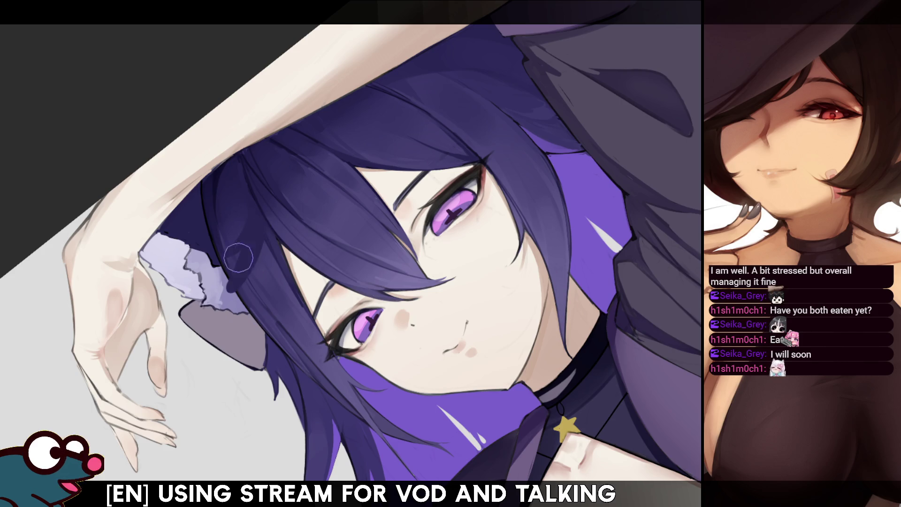
left_click_drag(246, 240, 243, 265)
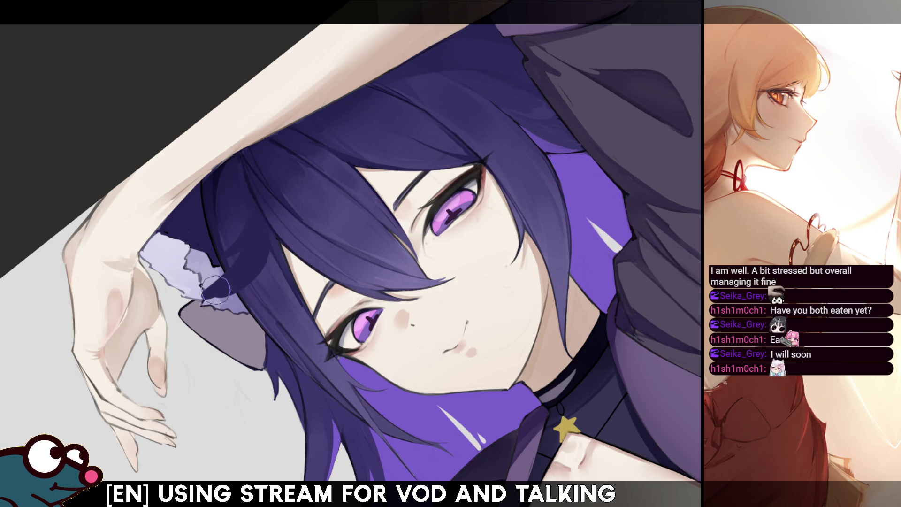
key("h")
key("h")
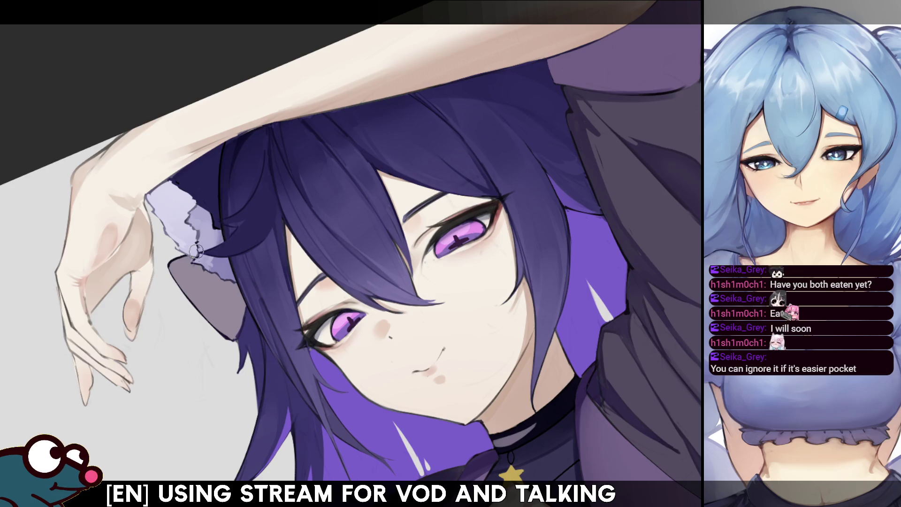
key("m")
key("m")
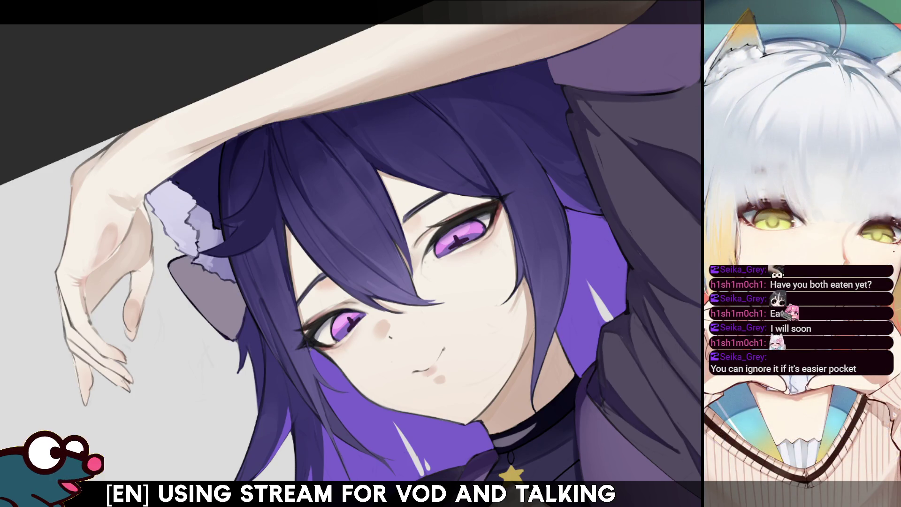
left_click_drag(352, 254, 287, 104)
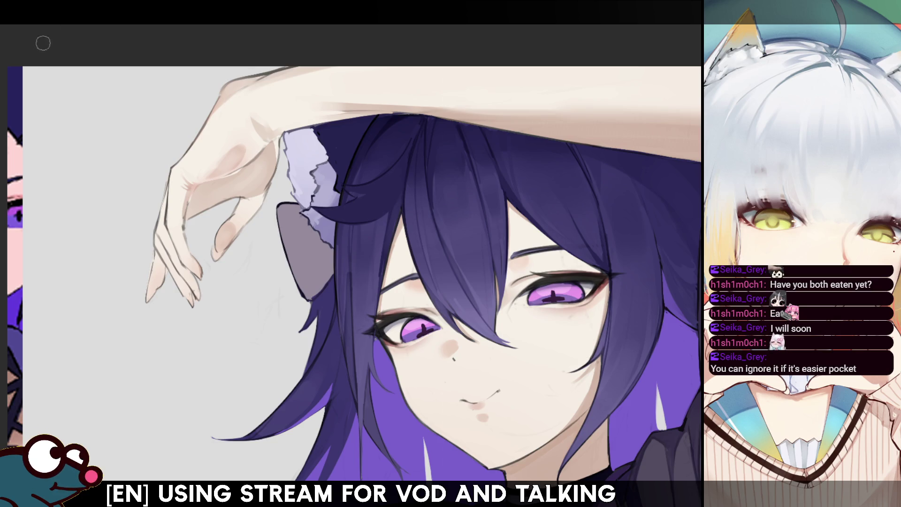
Step: Free-transform the hair section by the ear, pulling its top edge down and inward, then check mirrored
key("ctrl+t")
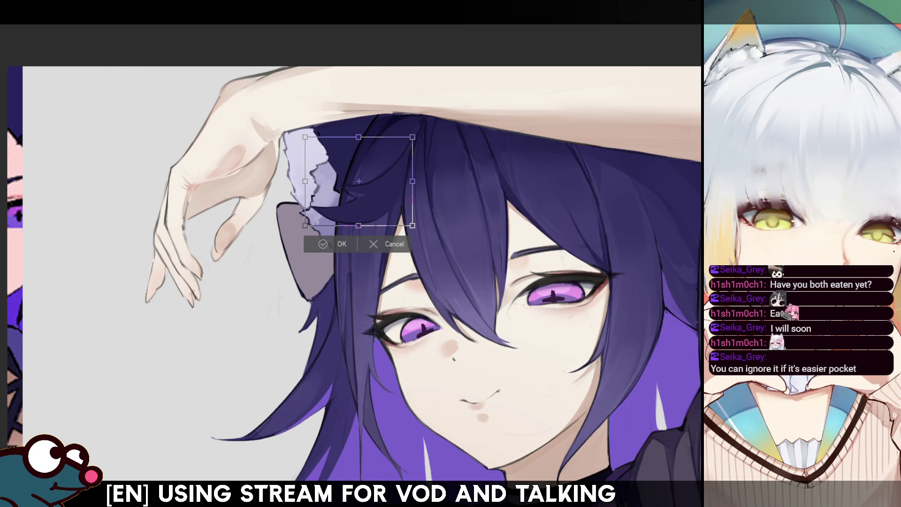
left_click_drag(412, 139, 397, 161)
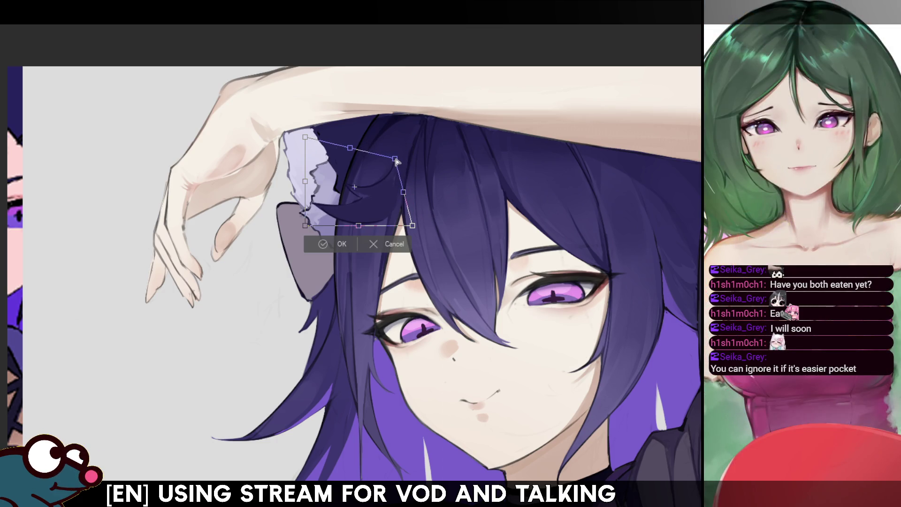
left_click(340, 243)
key("h")
key("h")
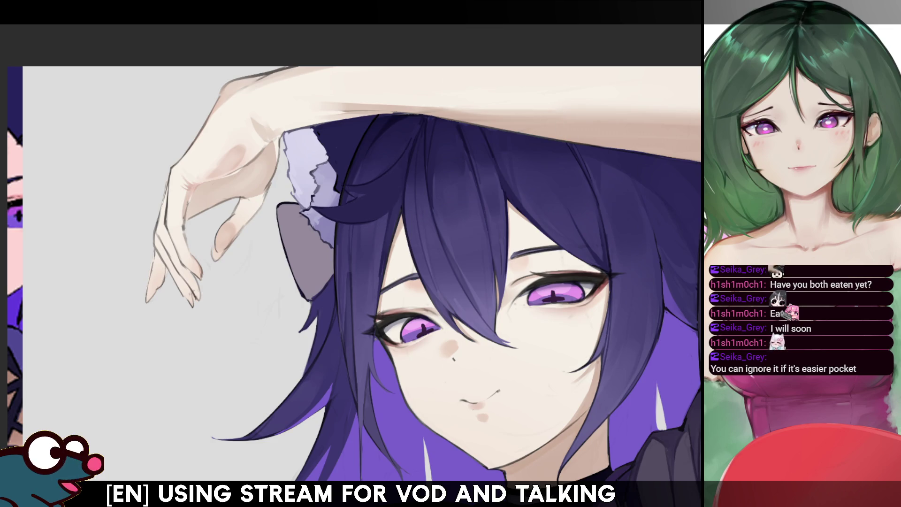
Step: Transform the hair section again, pulling its sides inward and tilting the top, and apply it
key("ctrl+t")
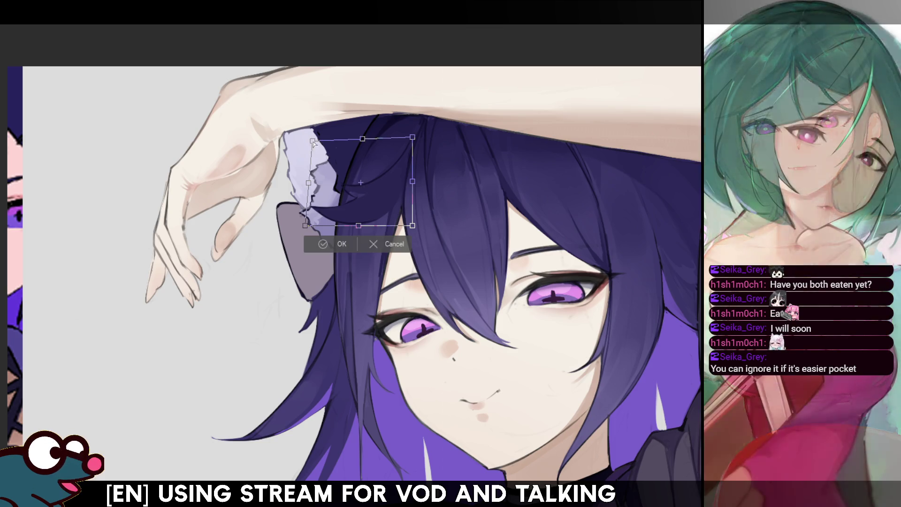
left_click_drag(317, 223, 327, 216)
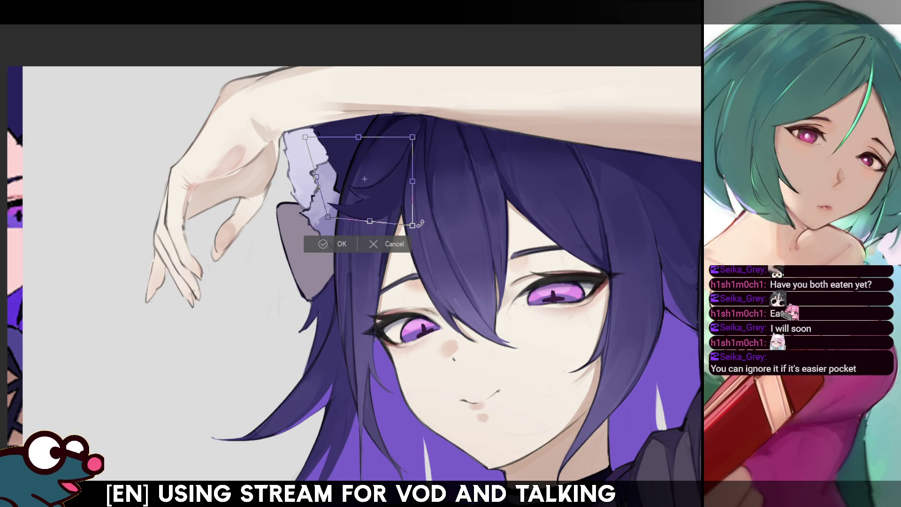
mouse_move(413, 224)
left_mouse_down()
mouse_move(402, 231)
mouse_move(405, 222)
left_mouse_up()
left_click_drag(304, 136, 337, 119)
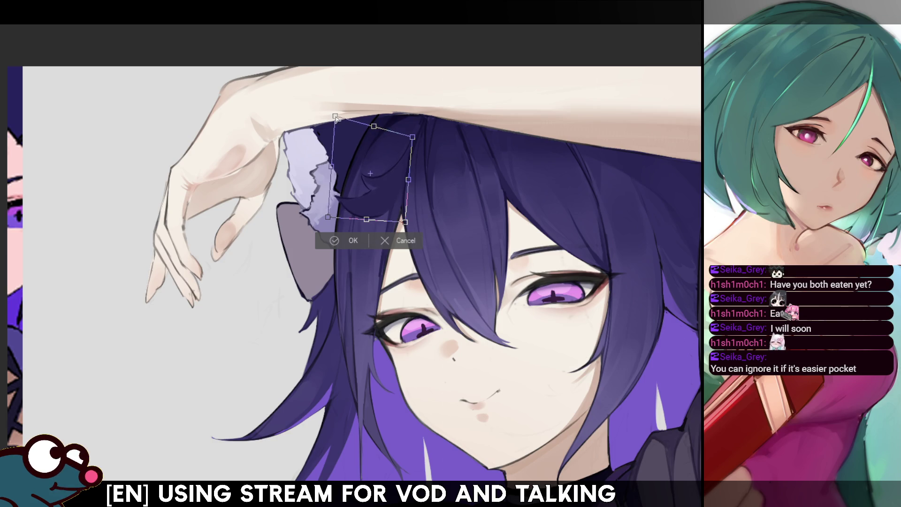
left_click_drag(328, 219, 327, 207)
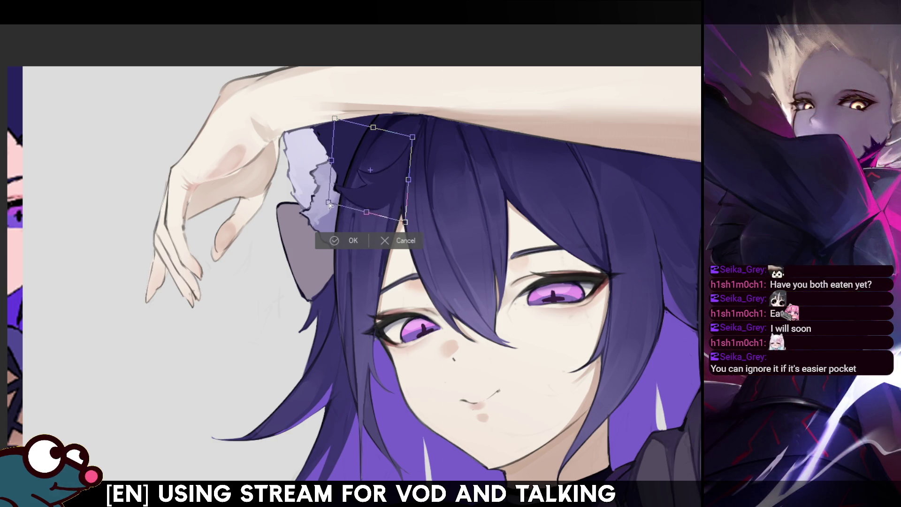
left_click_drag(411, 136, 405, 144)
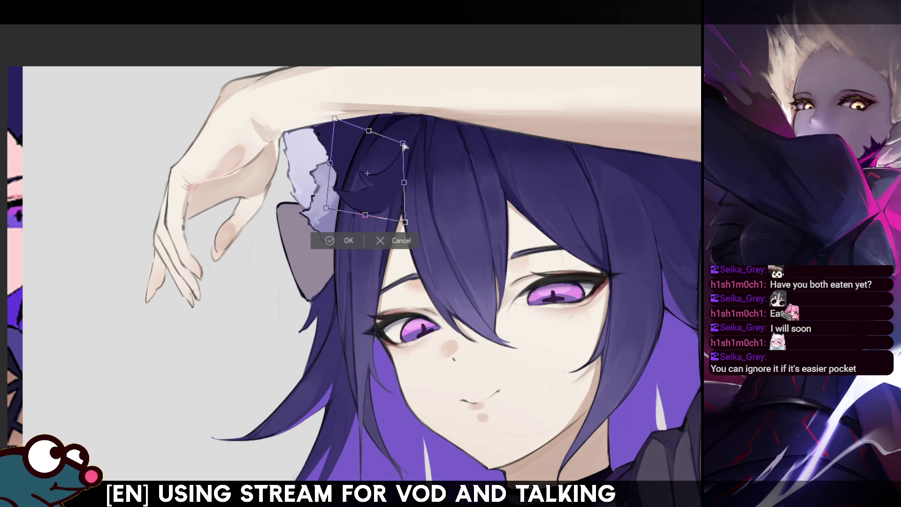
left_click_drag(392, 179, 390, 184)
key("Return")
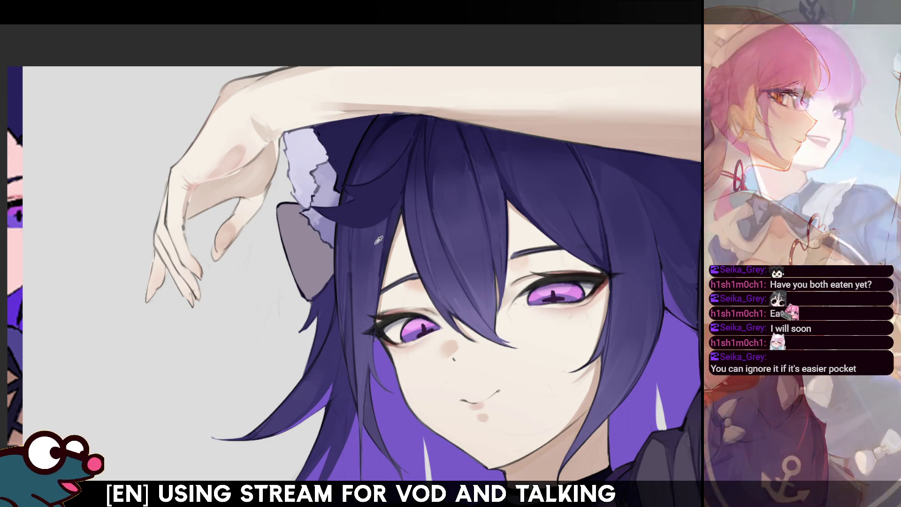
Step: Lasso-select the hair strand beside the fluffy ear, redrawing the selection once
left_click_drag(404, 203, 418, 174)
key("ctrl+d")
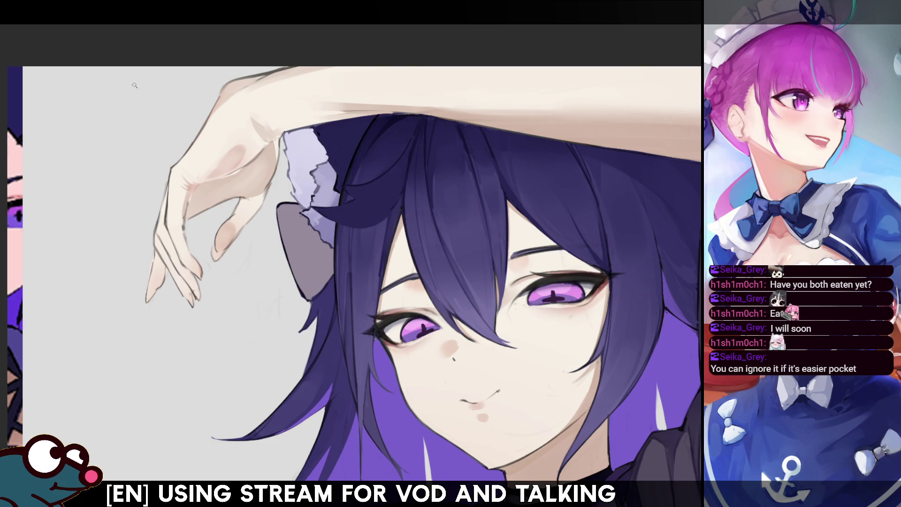
left_click_drag(350, 200, 377, 197)
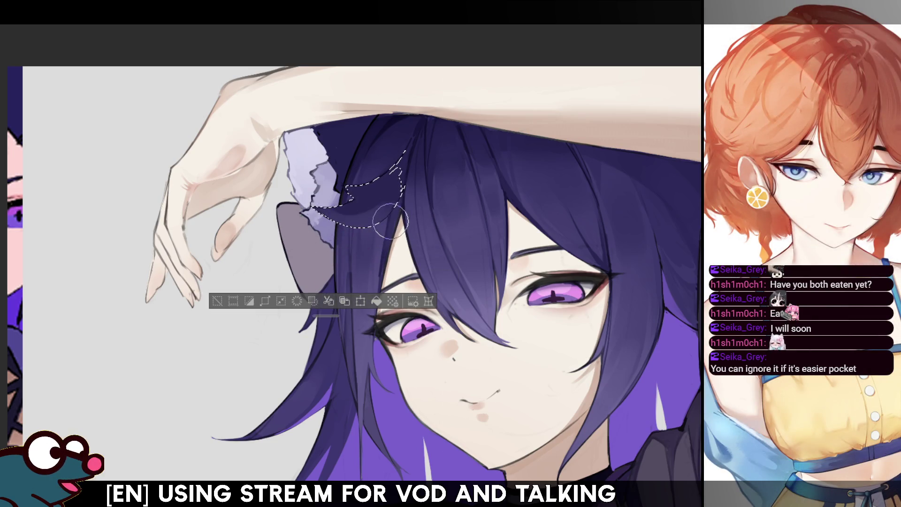
Step: Check the selected hair mirrored, then restore the hair strand selection with Reselect
key("h")
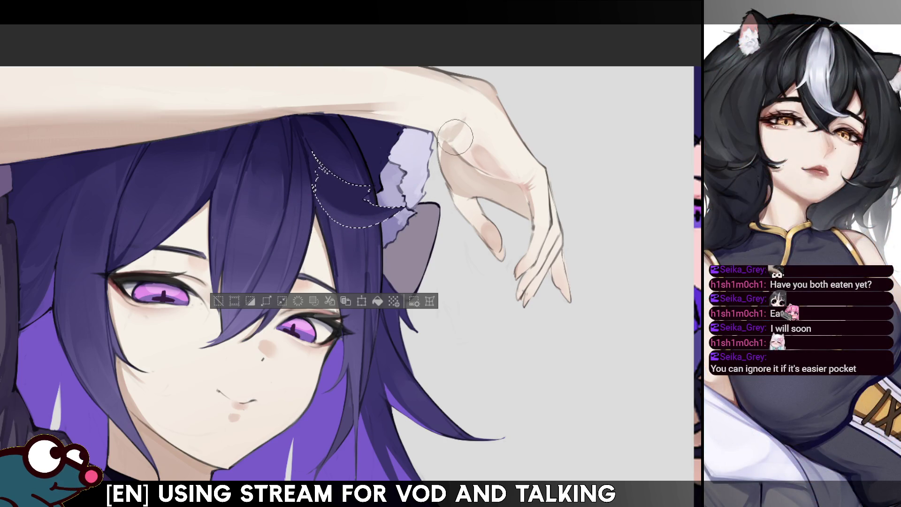
key("ctrl+d")
key("h")
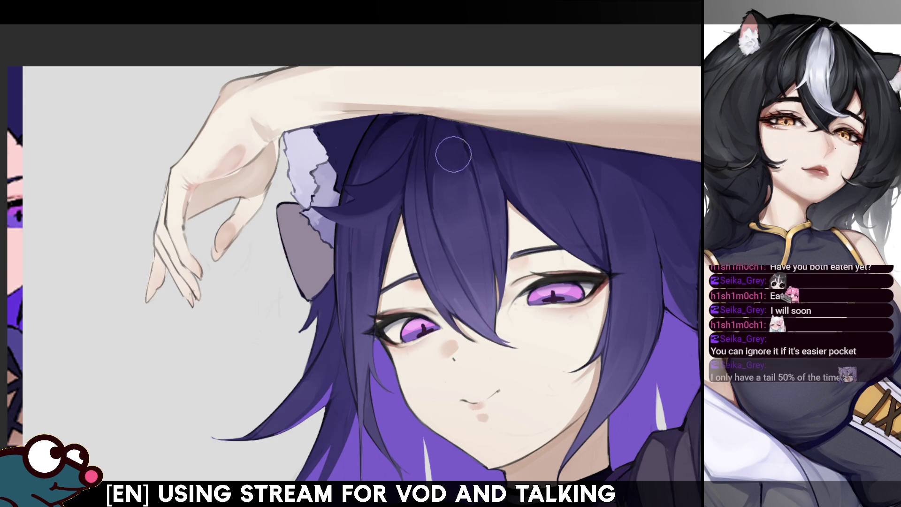
key("ctrl+shift+d")
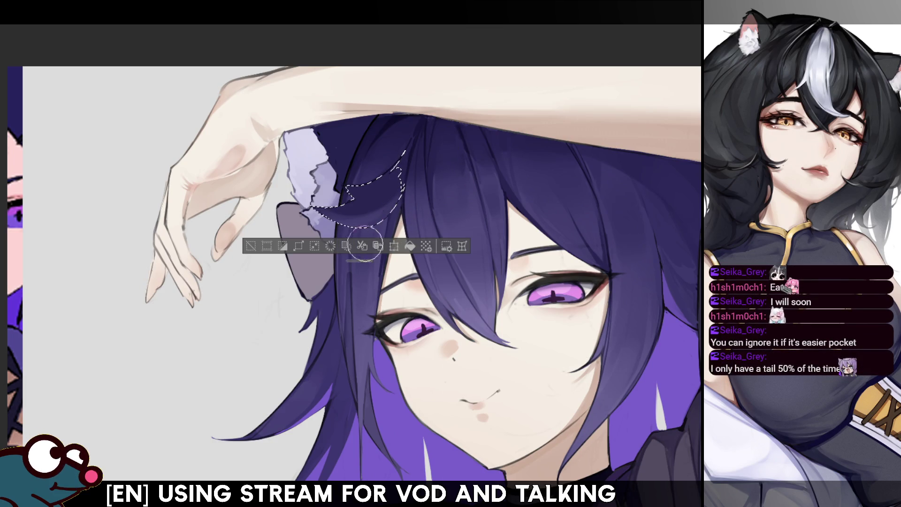
left_click_drag(359, 261, 322, 281)
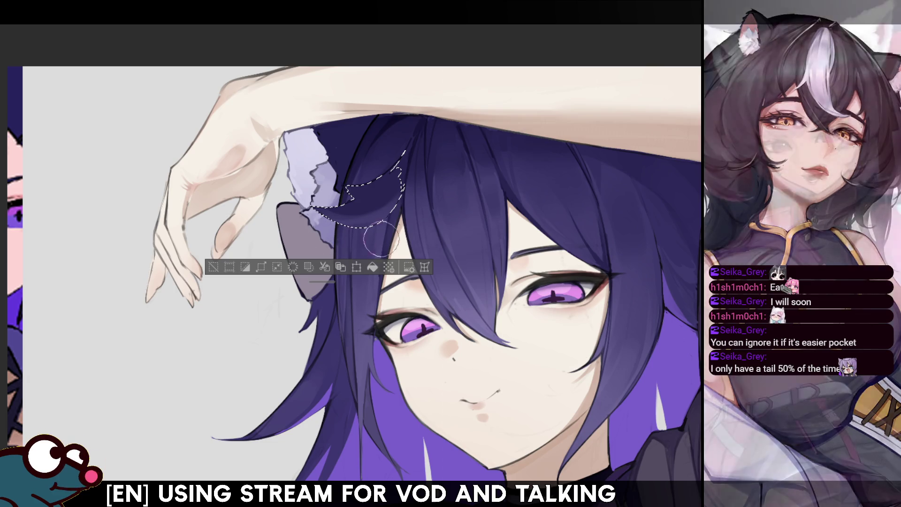
Step: Undo a deselect to bring back the selection, review mirrored, then clear the selection
key("ctrl+d")
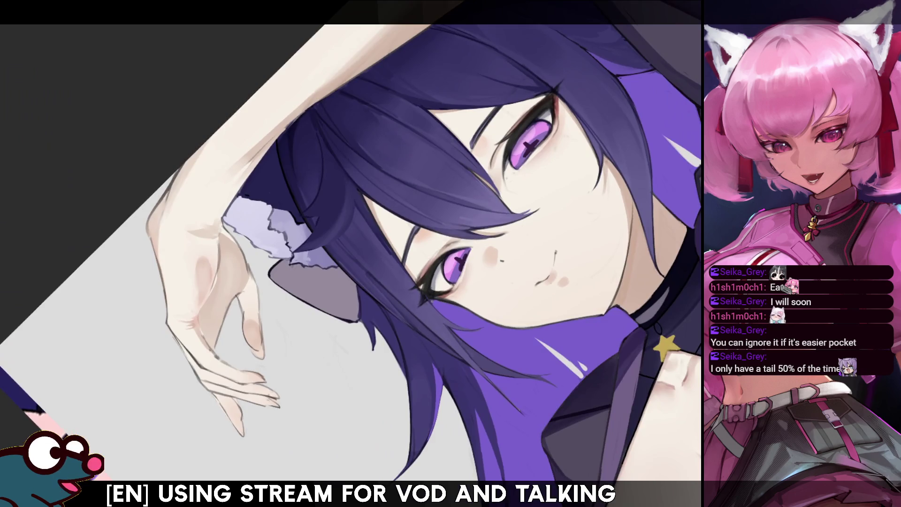
key("ctrl+z")
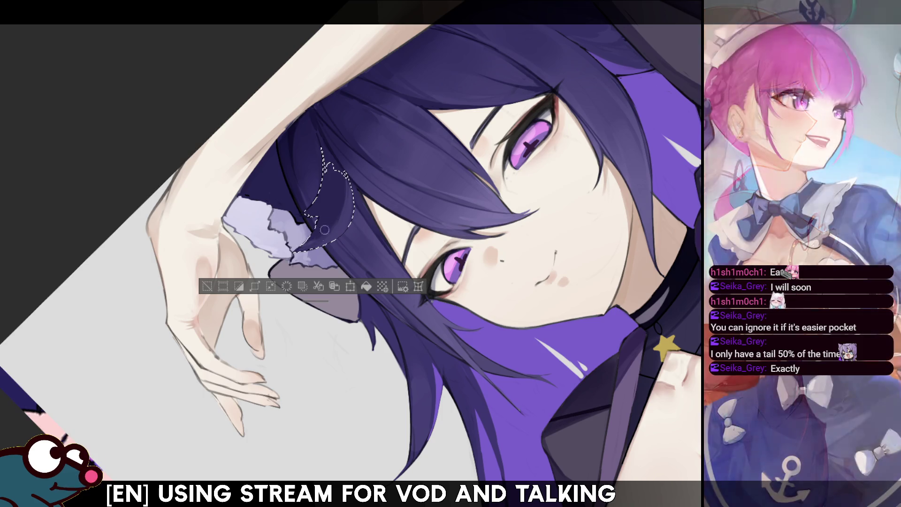
key("h")
key("h")
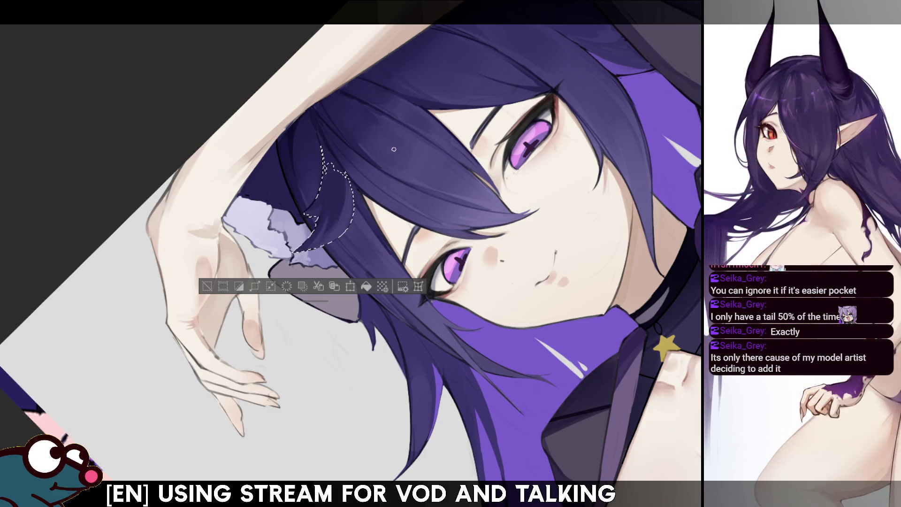
key("h")
key("ctrl+d")
Step: Darken a hair strand beside the face and check it in the mirrored, rotated view
key("h")
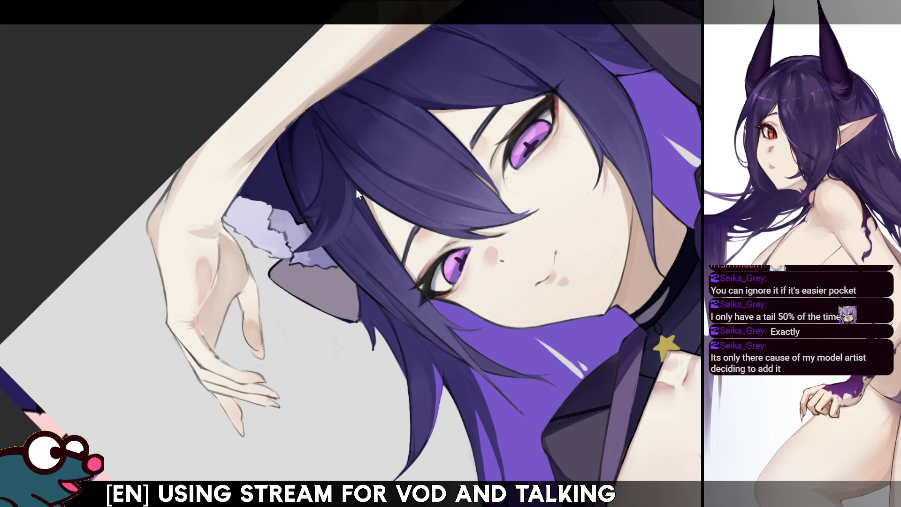
left_click_drag(355, 194, 345, 233)
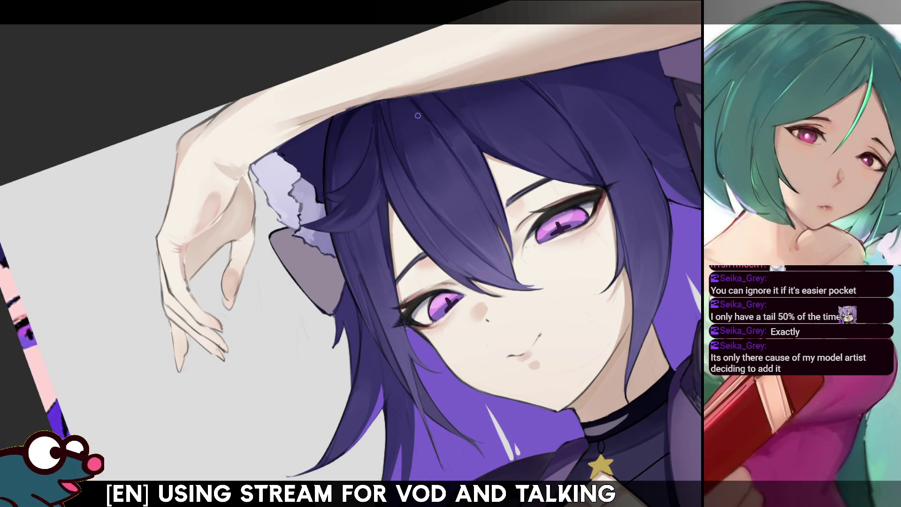
key("m")
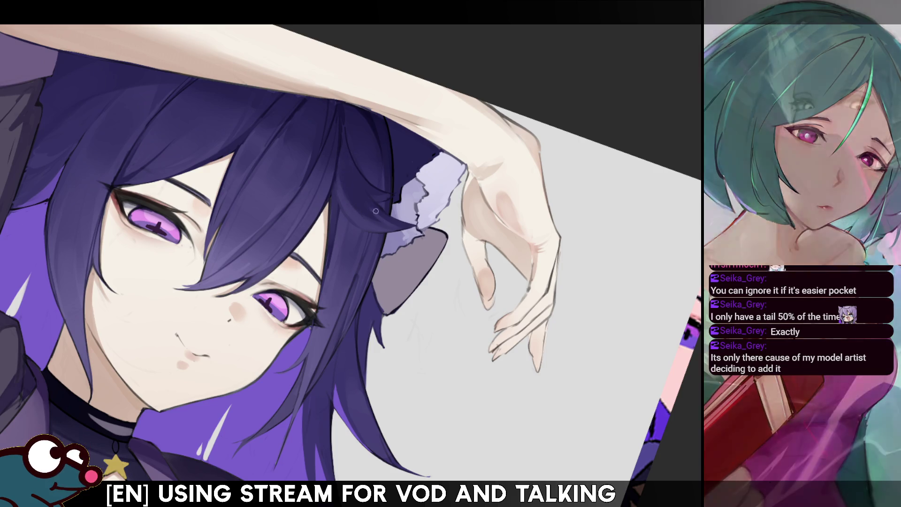
key("m")
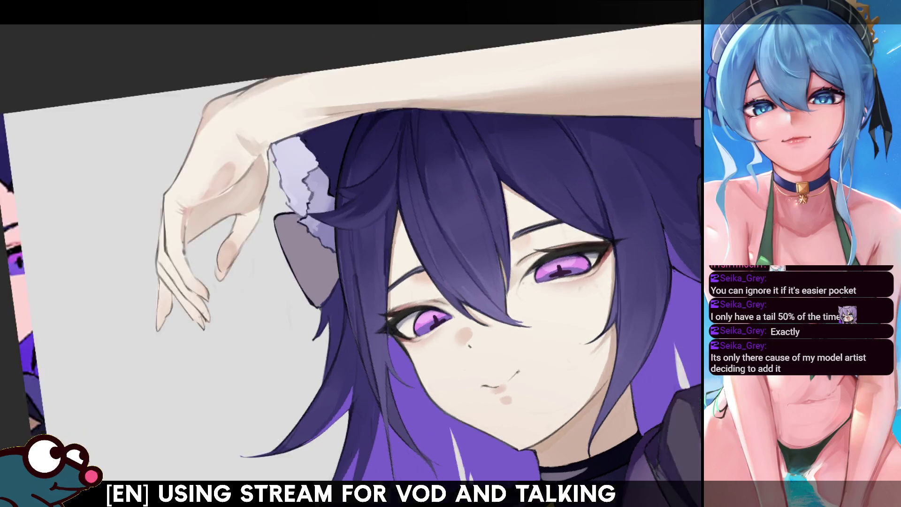
left_click_drag(305, 106, 356, 167)
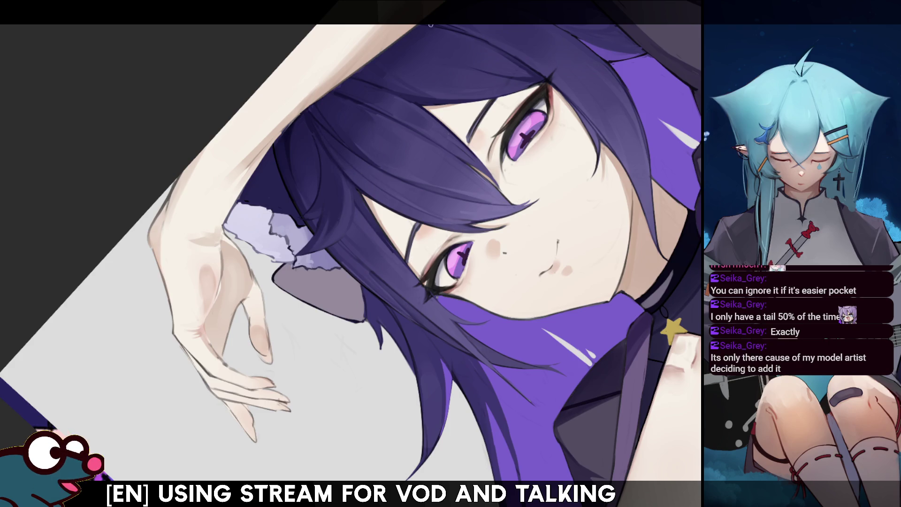
Step: Mirror the view back and forth to check the proportions, then rotate the canvas
key("m")
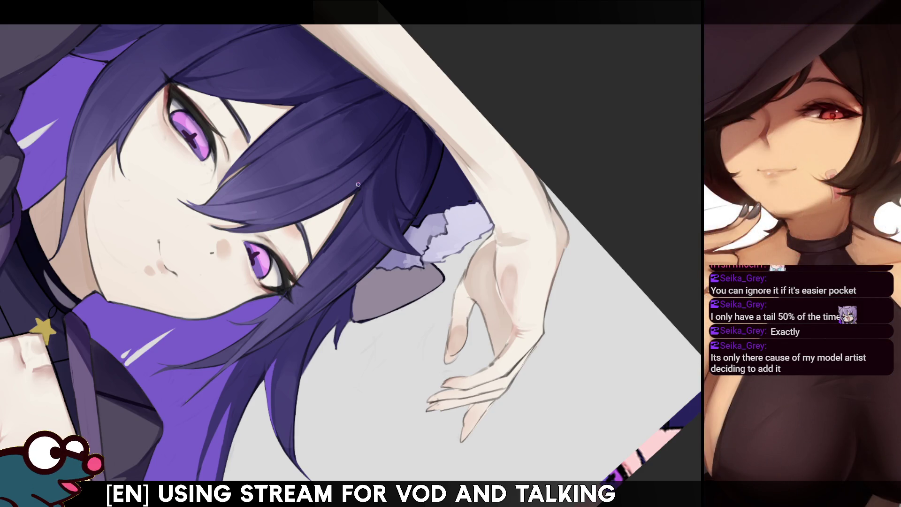
key("m")
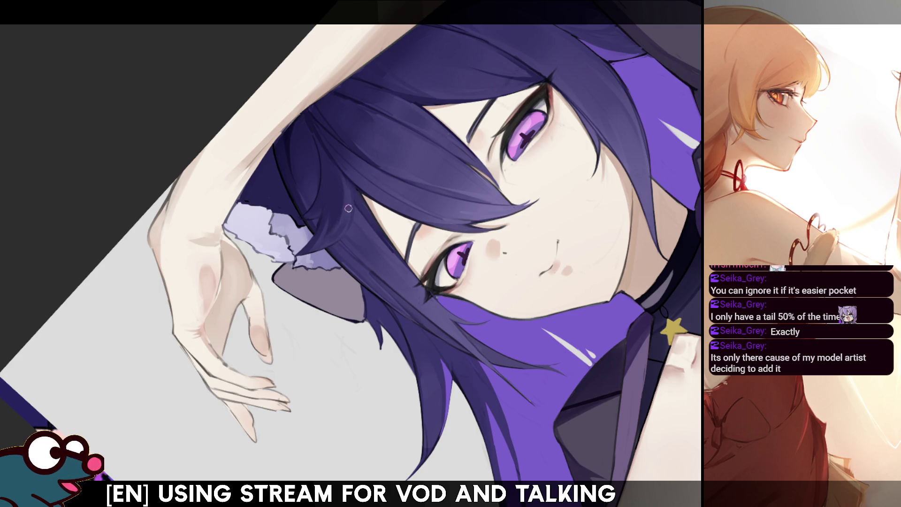
key("m")
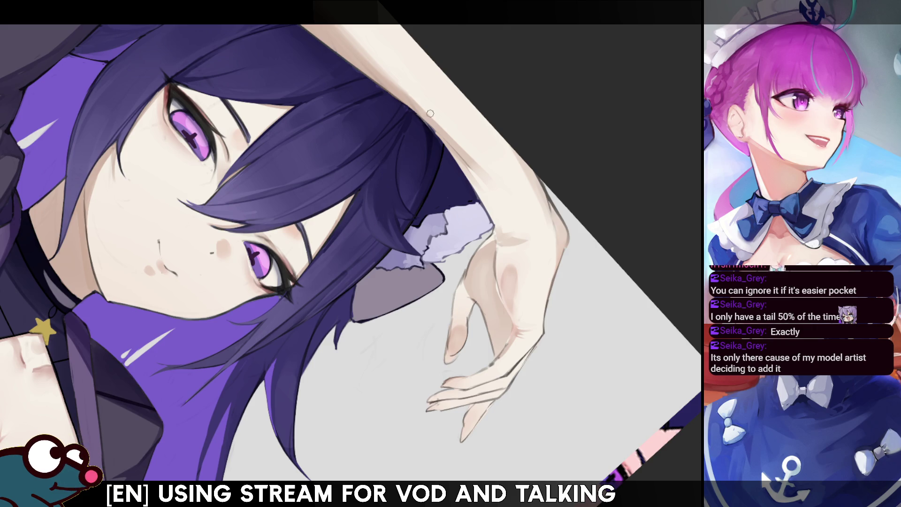
key("m")
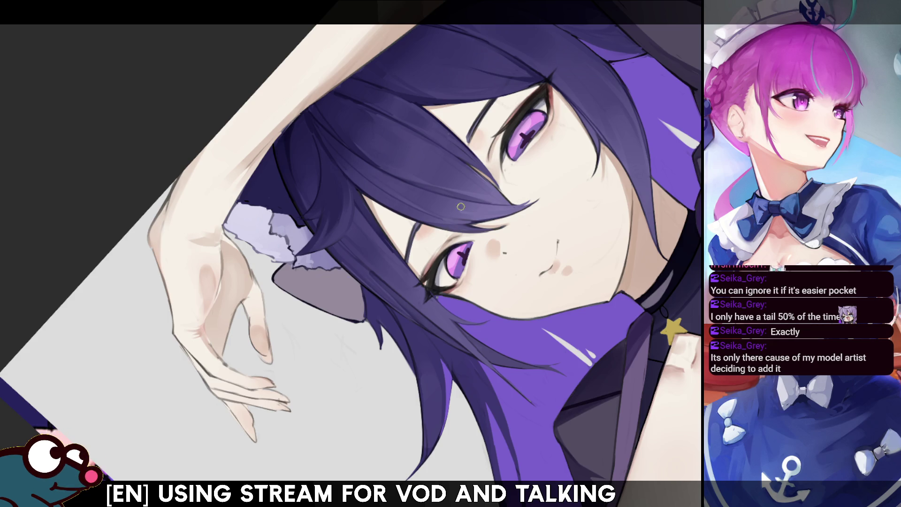
left_click_drag(453, 203, 491, 275)
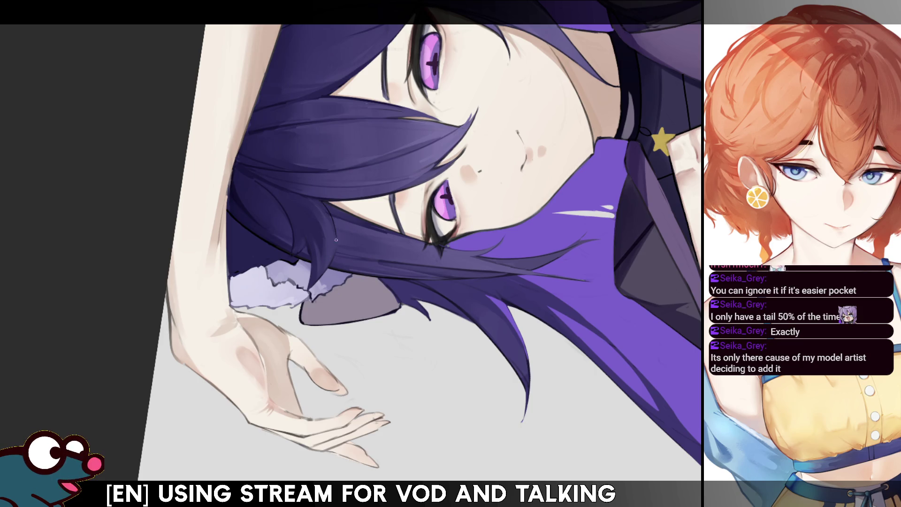
Step: Mirror the canvas repeatedly to review the drawing, then rotate the view counterclockwise
key("m")
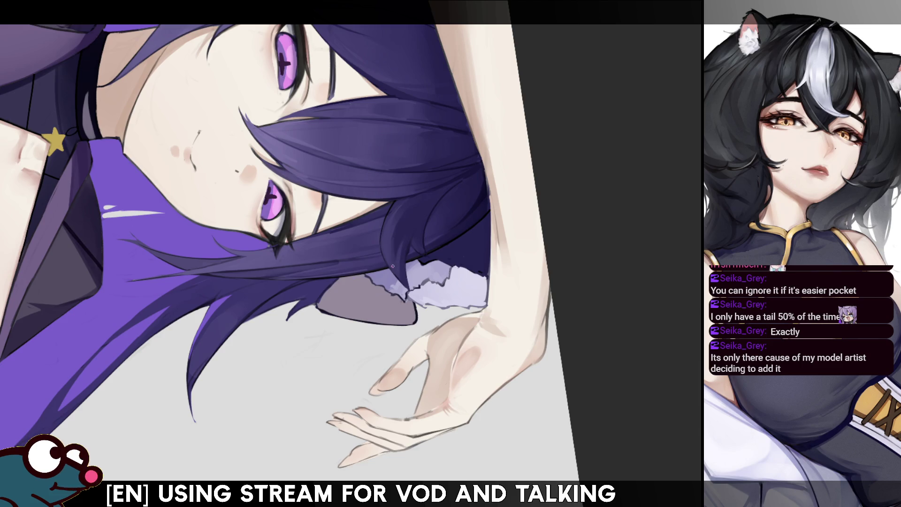
key("m")
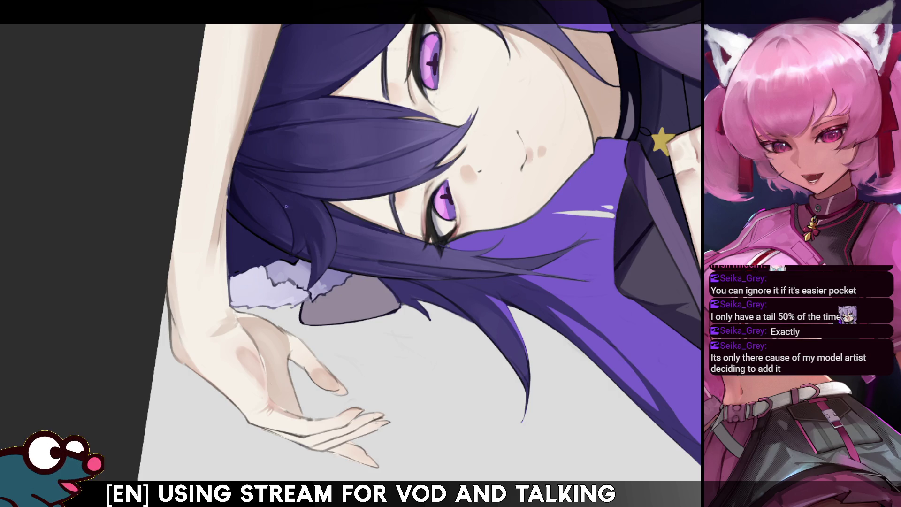
key("m")
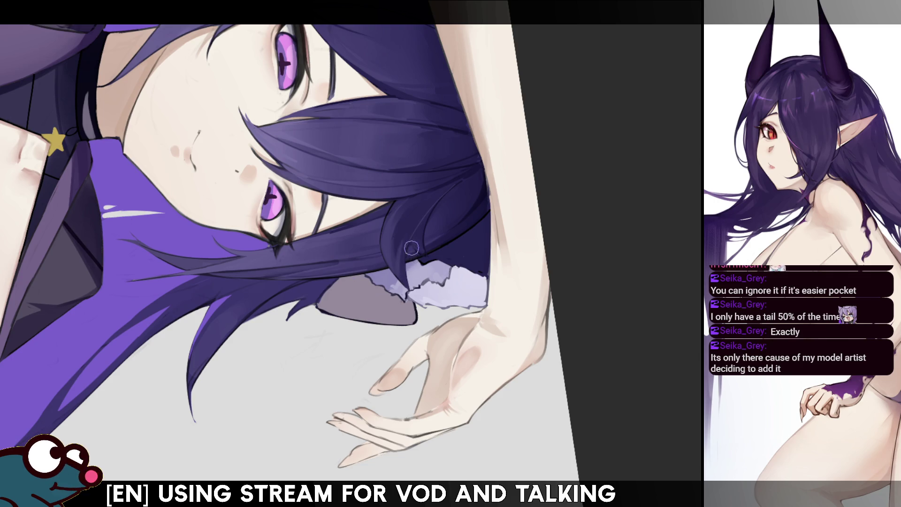
key("m")
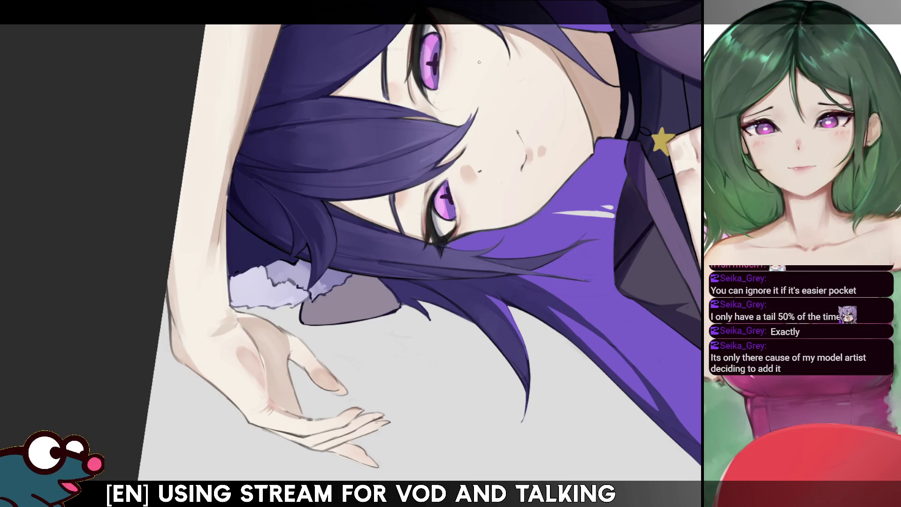
key("h")
key("h")
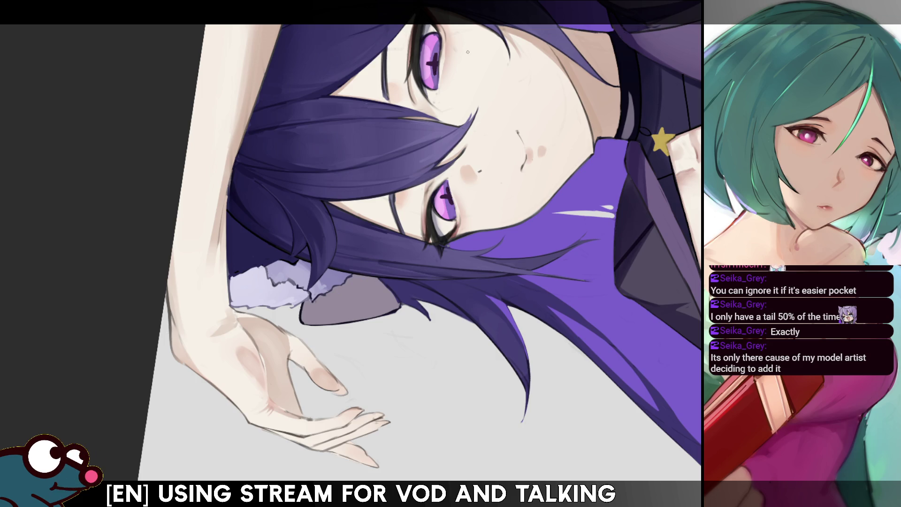
left_click_drag(295, 212, 330, 157)
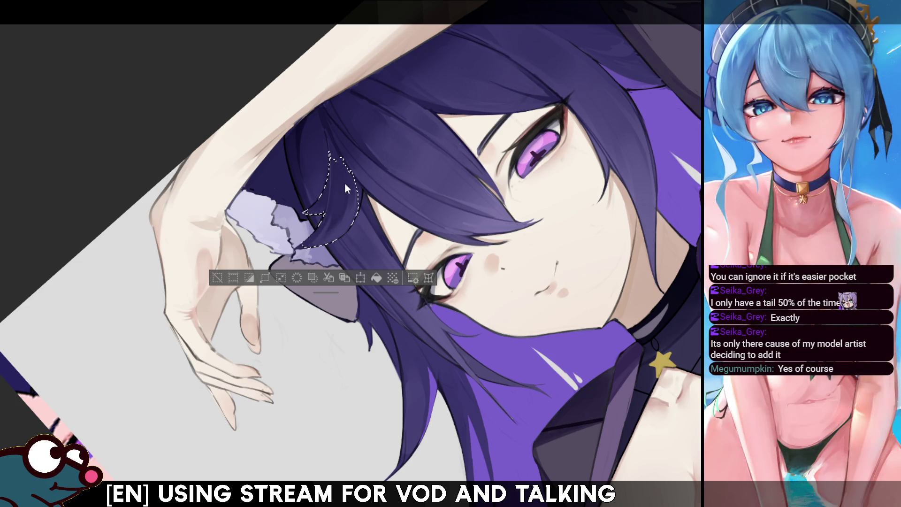
Step: Clear the selection around the hair strand and mirror the canvas
key("ctrl+d")
key("h")
key("h")
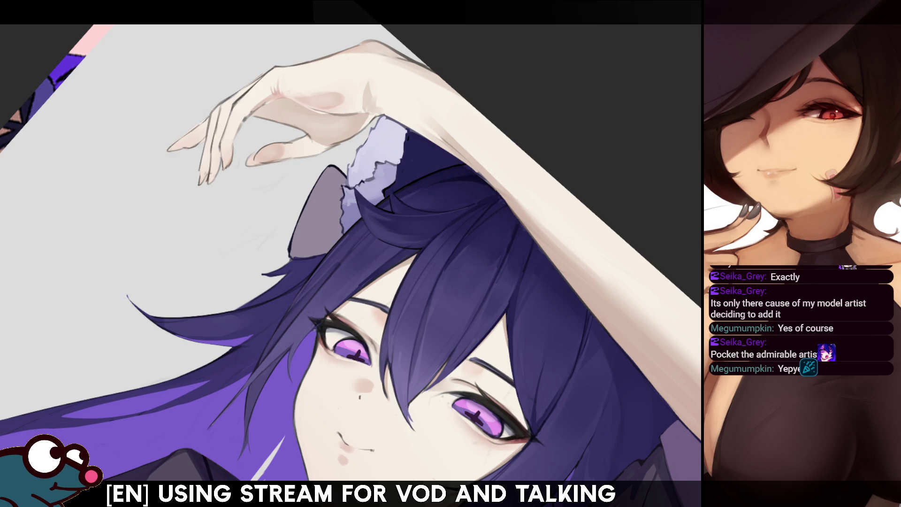
scroll(351, 253, "down", 1)
scroll(351, 253, "down", 2)
scroll(351, 253, "down", 2)
scroll(351, 253, "down", 2)
scroll(355, 250, "up", 1)
scroll(356, 250, "up", 1)
scroll(356, 250, "up", 5)
scroll(350, 253, "down", 1)
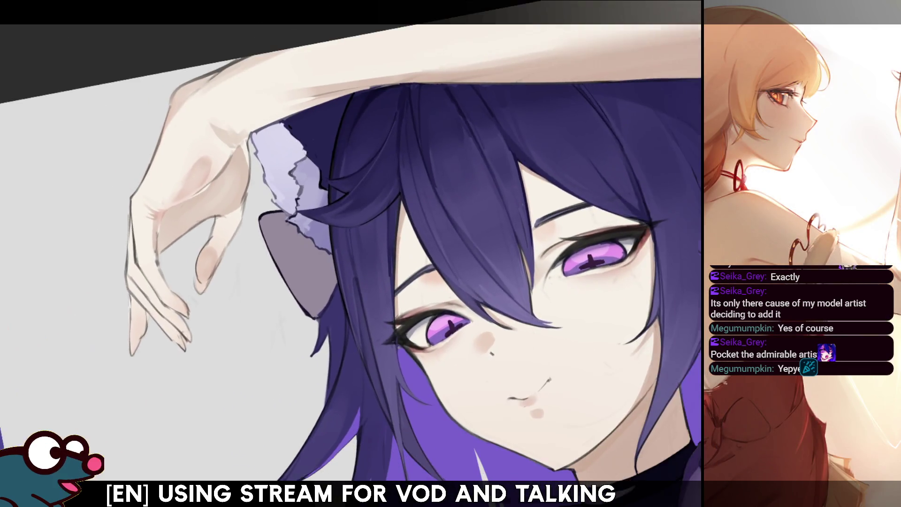
scroll(351, 253, "down", 1)
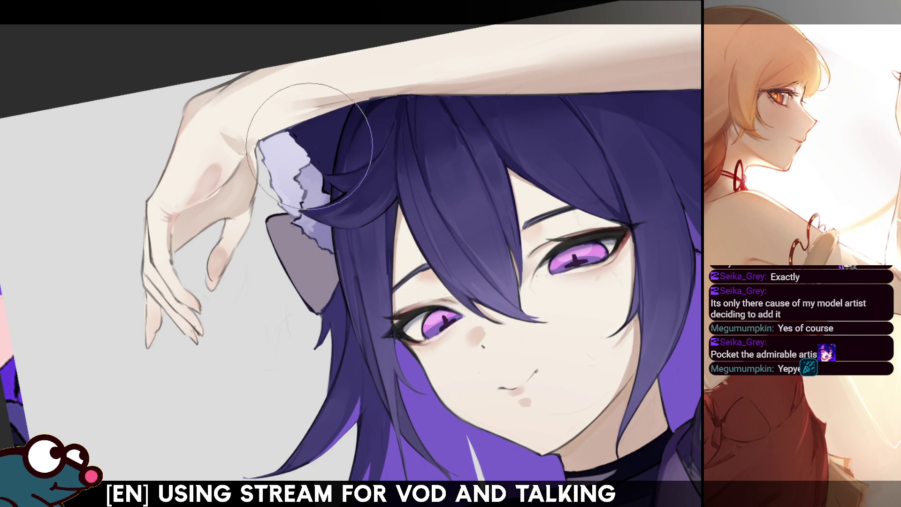
Step: Mirror the canvas back and forth to check the hair, face and arm
key("h")
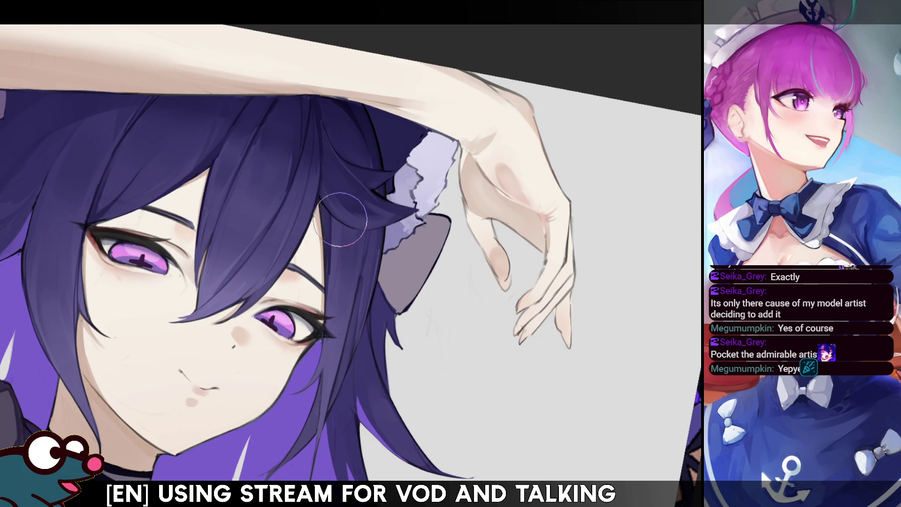
key("m")
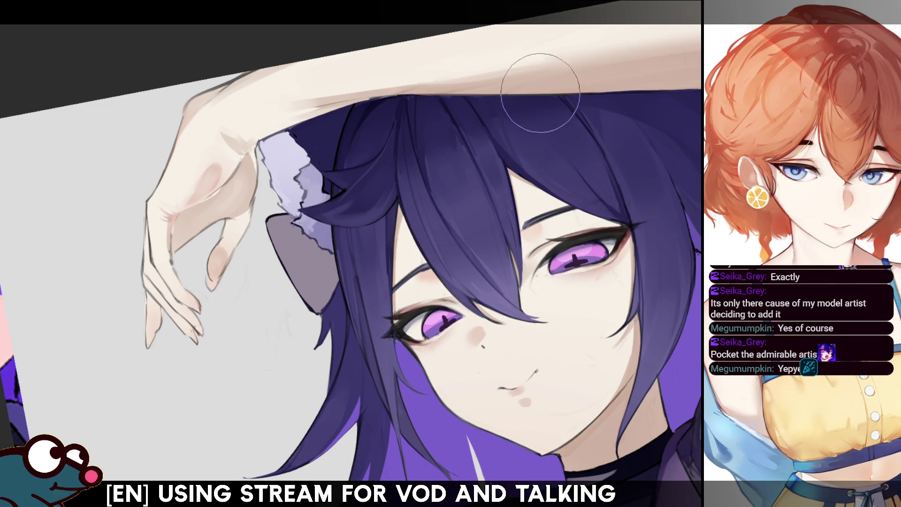
key("m")
key("m")
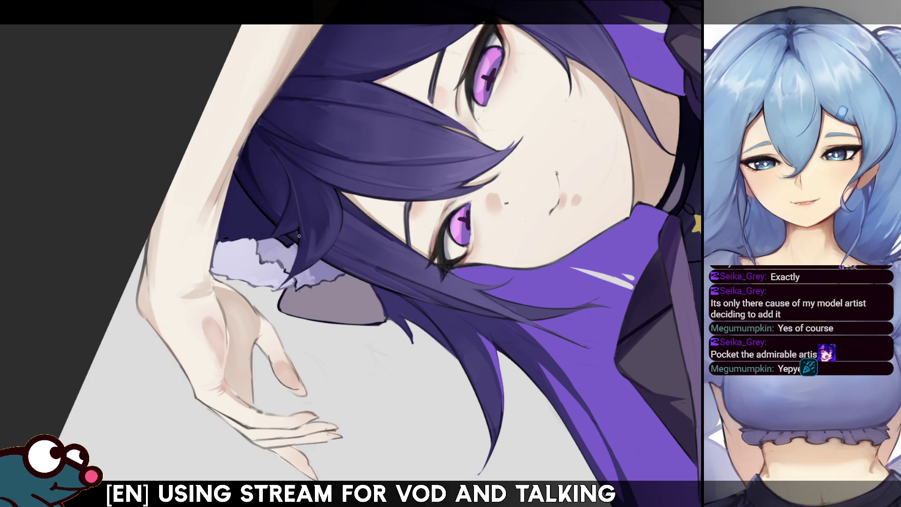
key("m")
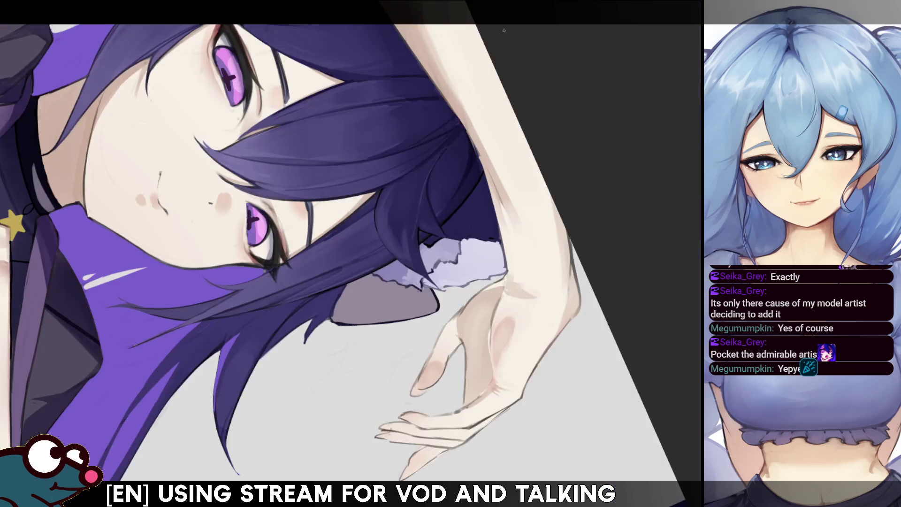
key("m")
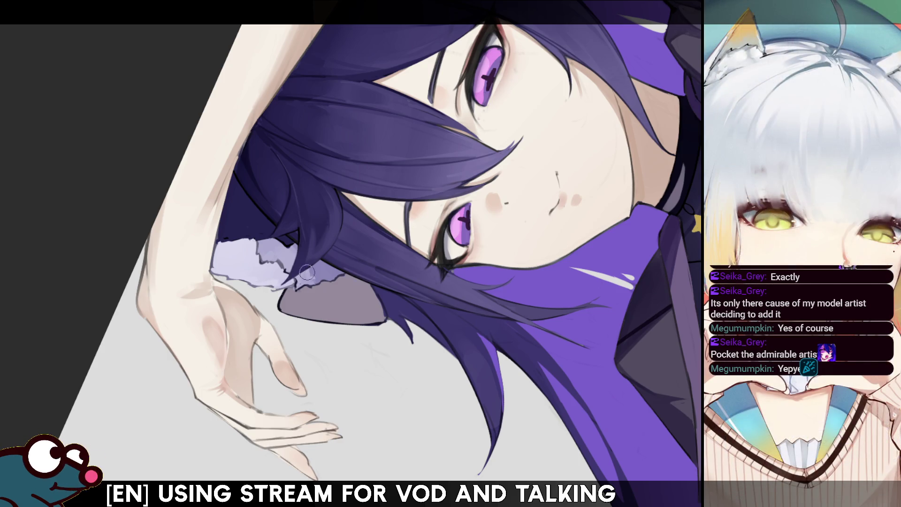
key("h")
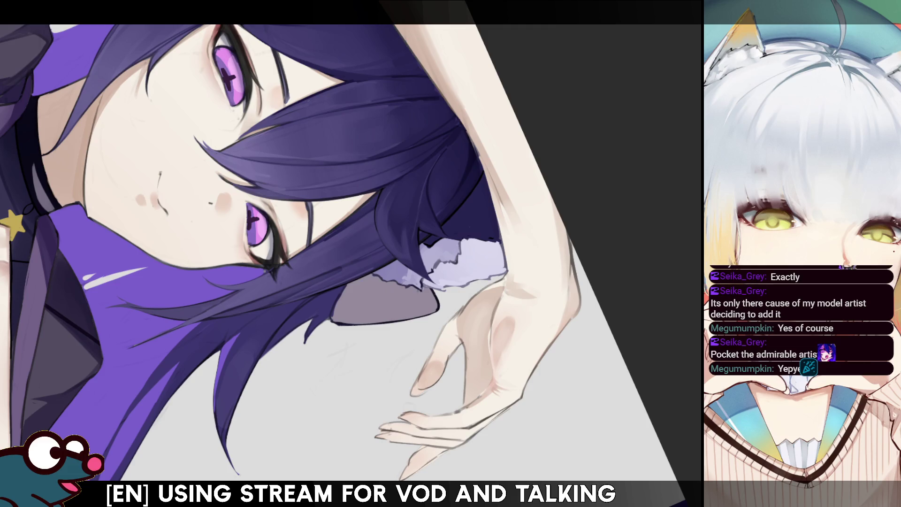